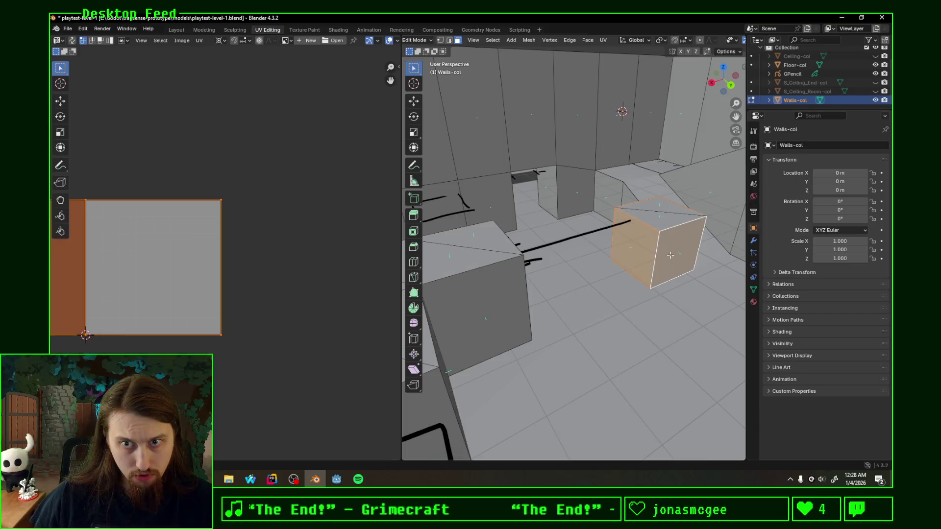
Unwrap the selected wall faces with Follow Active Quads.
{"action": "key", "text": "u"}
{"action": "left_click", "coordinate": [222, 280]}
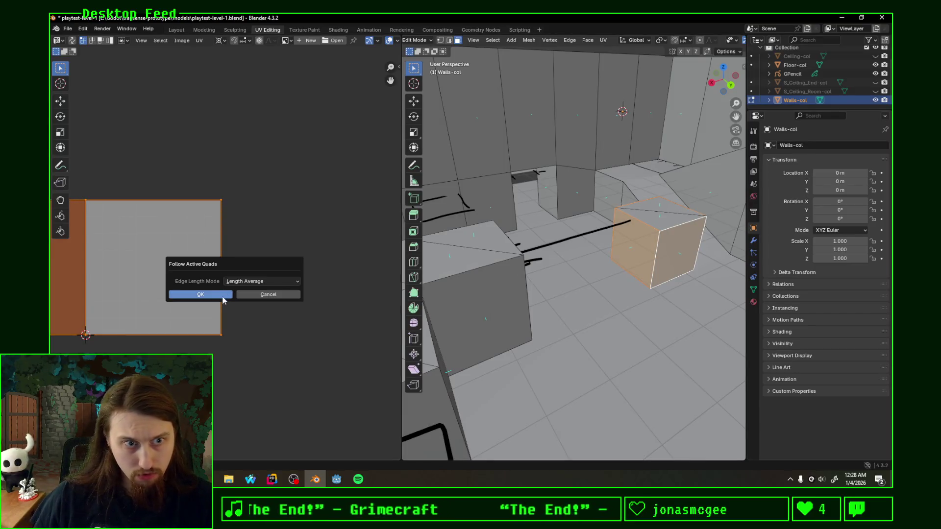
{"action": "left_click", "coordinate": [225, 296]}
{"action": "scroll", "coordinate": [280, 315], "scroll_direction": "down", "scroll_amount": 2}
{"action": "scroll", "coordinate": [641, 296], "scroll_direction": "down", "scroll_amount": 3}
{"action": "scroll", "coordinate": [641, 297], "scroll_direction": "down", "scroll_amount": 2}
Select another wall face and UV-project it from the back view, fitted to bounds.
{"action": "left_click_drag", "start_coordinate": [641, 297], "coordinate": [635, 375]}
{"action": "left_click", "coordinate": [635, 375]}
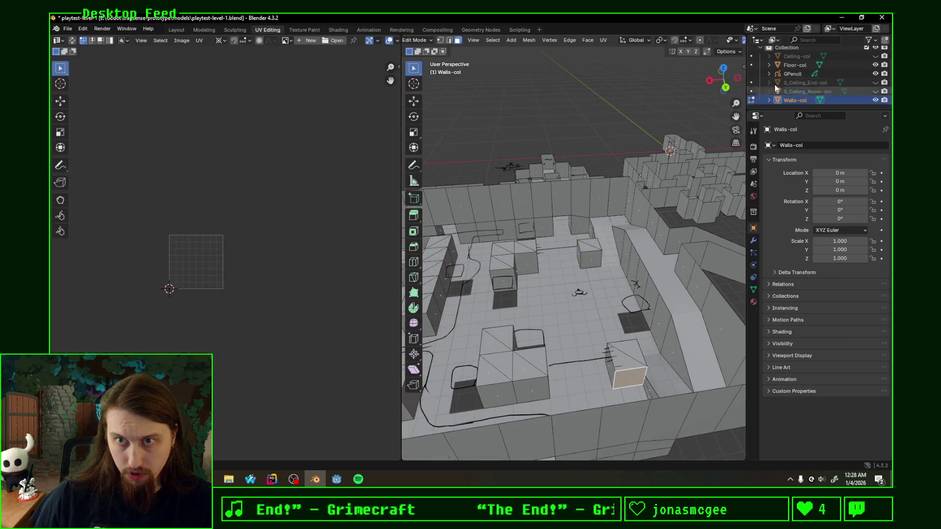
{"action": "left_click", "coordinate": [724, 86]}
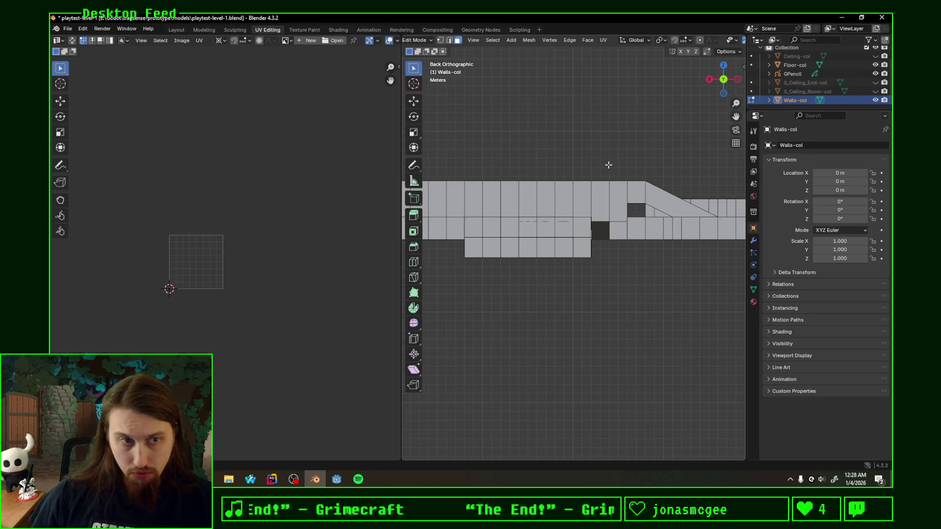
{"action": "key", "text": "u"}
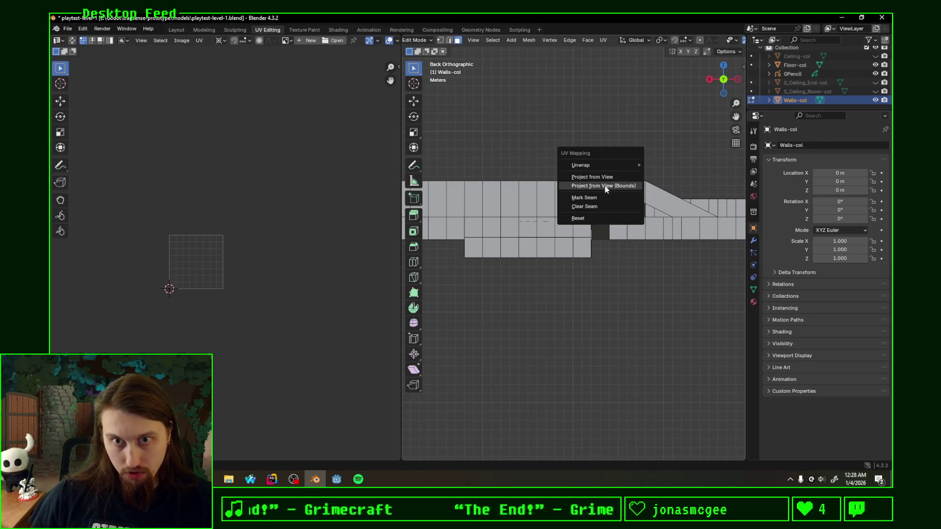
{"action": "left_click", "coordinate": [605, 186]}
Unwrap the box's top face with Follow Active Quads and save playtest-level-1.blend.
{"action": "left_click_drag", "start_coordinate": [608, 197], "coordinate": [683, 324]}
{"action": "left_click", "coordinate": [683, 324]}
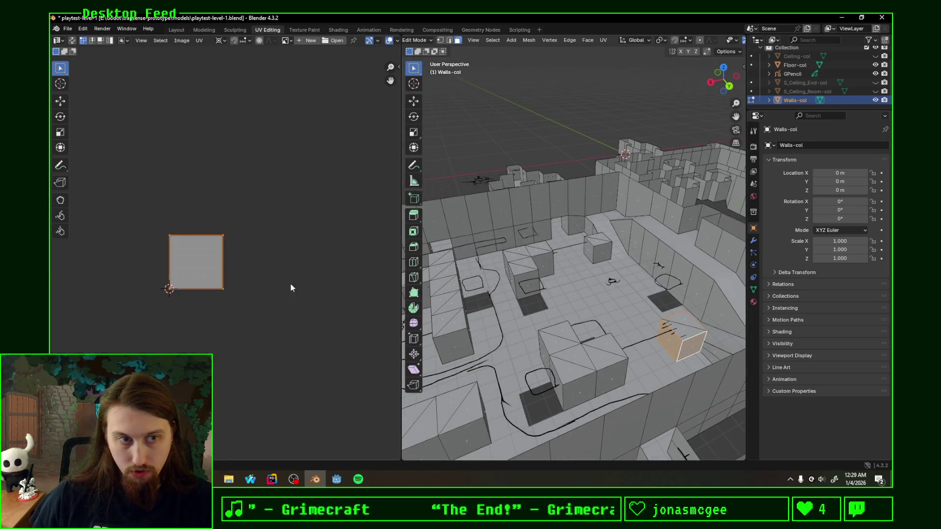
{"action": "key", "text": "u"}
{"action": "left_click", "coordinate": [275, 280]}
{"action": "left_click", "coordinate": [267, 301]}
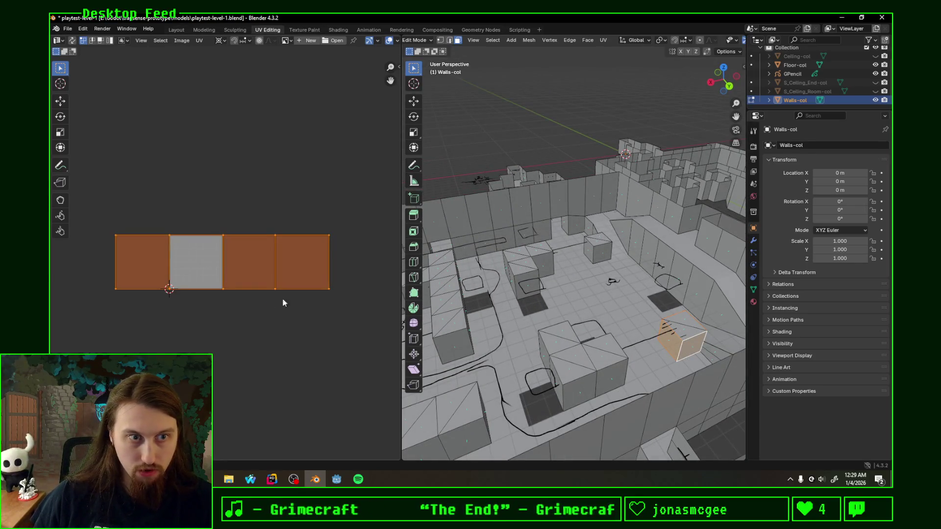
{"action": "scroll", "coordinate": [587, 304], "scroll_direction": "down", "scroll_amount": 3}
{"action": "key", "text": "ctrl+s"}
{"action": "left_click", "coordinate": [336, 480]}
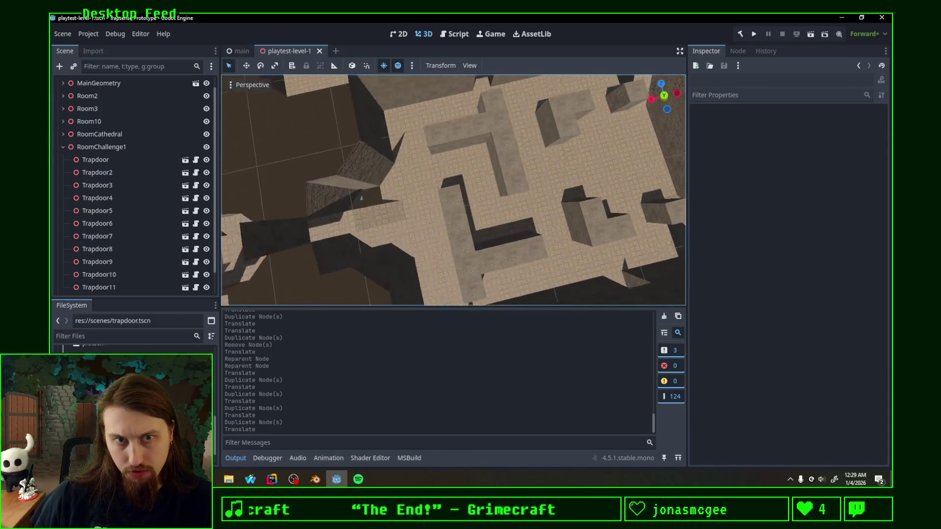
From the top view, expand RoomCathedral and select Trapdoor11.
{"action": "left_click", "coordinate": [665, 96]}
{"action": "scroll", "coordinate": [508, 153], "scroll_direction": "up", "scroll_amount": 6}
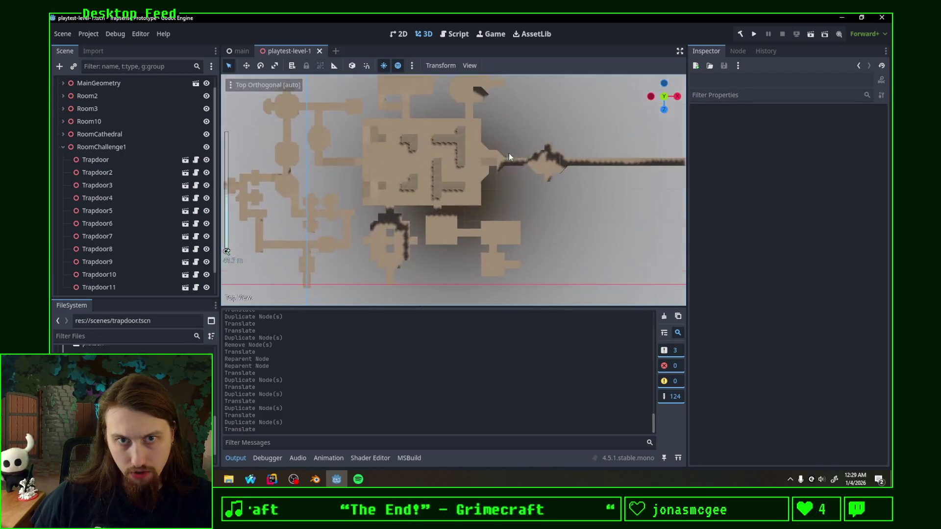
{"action": "left_click", "coordinate": [63, 148]}
{"action": "left_click", "coordinate": [68, 150]}
{"action": "left_click", "coordinate": [64, 147]}
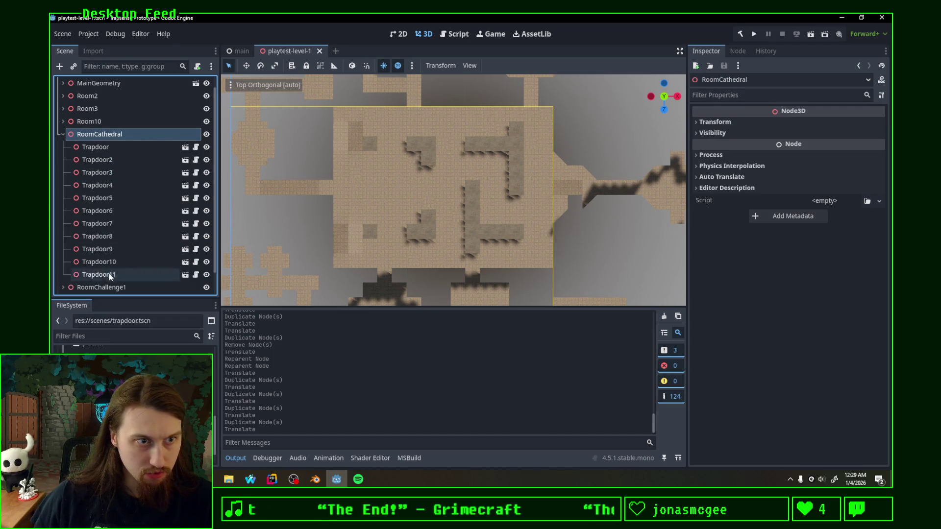
{"action": "left_click", "coordinate": [147, 274]}
Duplicate Trapdoor11, move the copy into the east corridor and save the scene.
{"action": "key", "text": "ctrl+d"}
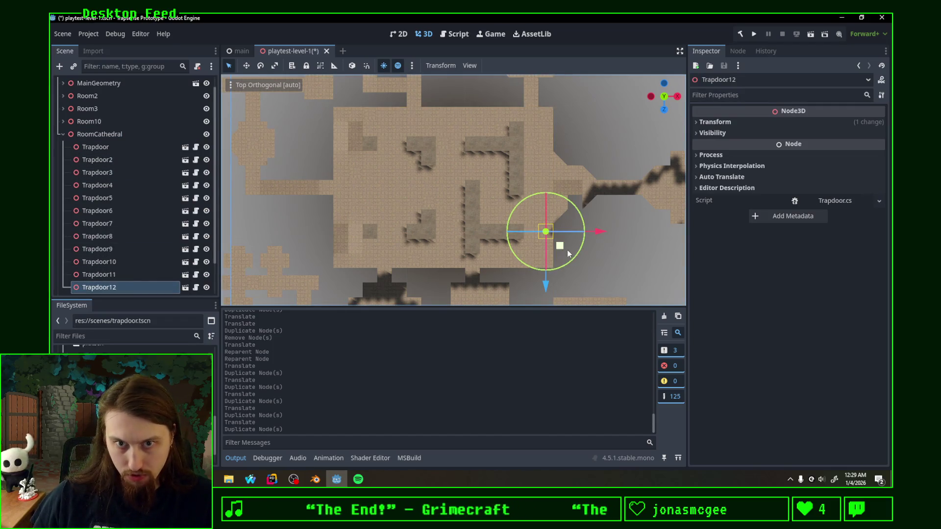
{"action": "left_click_drag", "start_coordinate": [562, 250], "coordinate": [591, 217]}
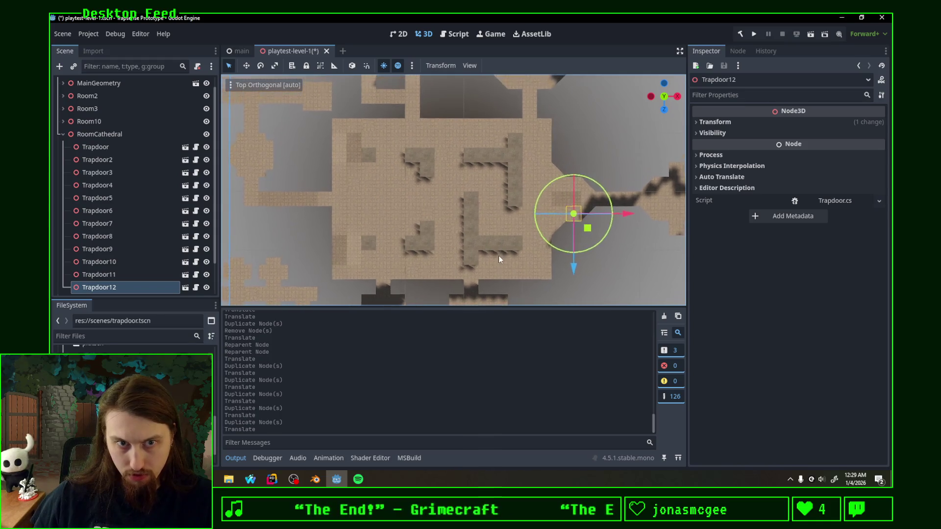
{"action": "key", "text": "ctrl+s"}
Launch the game with Run Project.
{"action": "mouse_move", "coordinate": [499, 255]}
{"action": "left_mouse_down"}
{"action": "mouse_move", "coordinate": [504, 242]}
{"action": "mouse_move", "coordinate": [337, 260]}
{"action": "mouse_move", "coordinate": [508, 254]}
{"action": "left_mouse_up"}
{"action": "scroll", "coordinate": [448, 248], "scroll_direction": "down", "scroll_amount": 3}
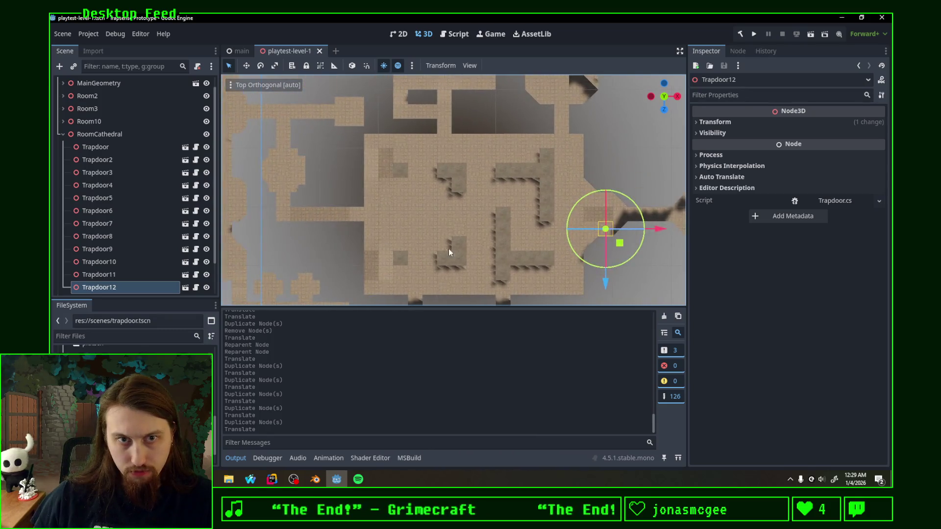
{"action": "scroll", "coordinate": [446, 249], "scroll_direction": "down", "scroll_amount": 2}
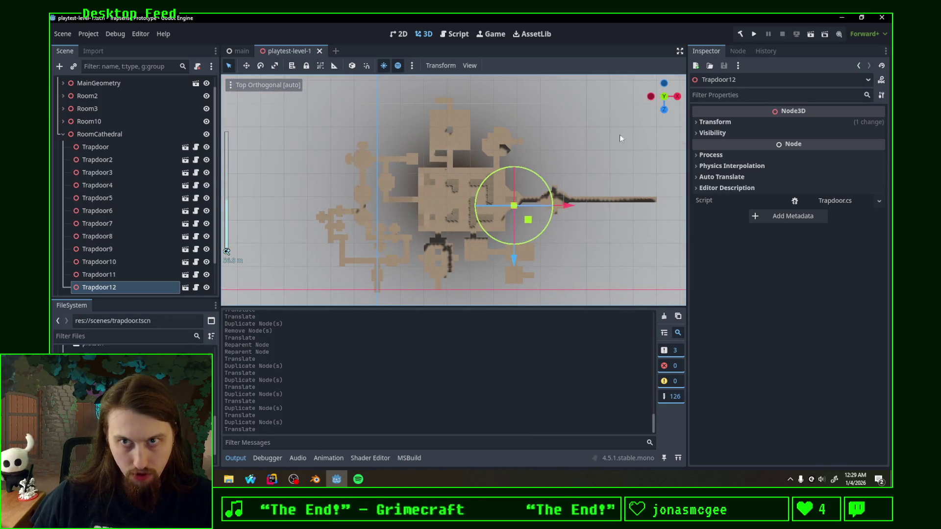
{"action": "left_click", "coordinate": [751, 33]}
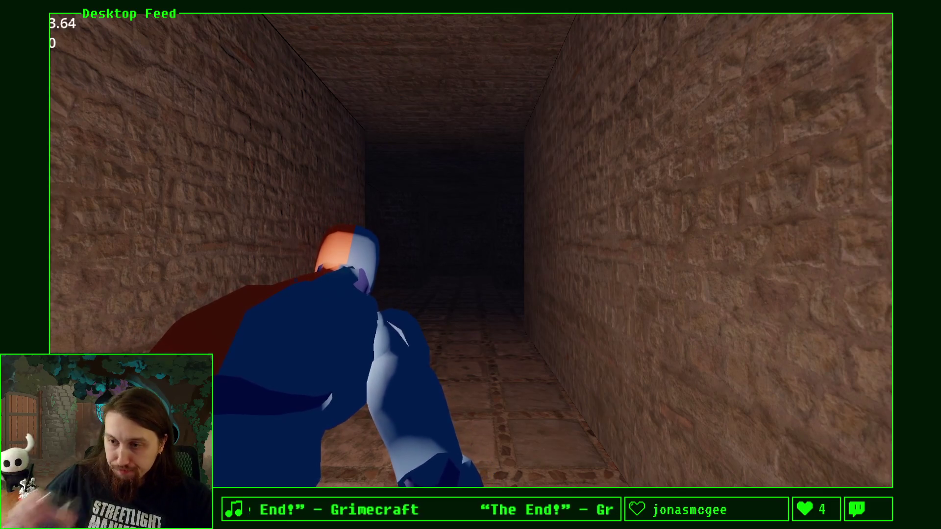
Run the character down the first corridors, turning at junctions into the long corridor.
{"action": "key", "text": "w"}
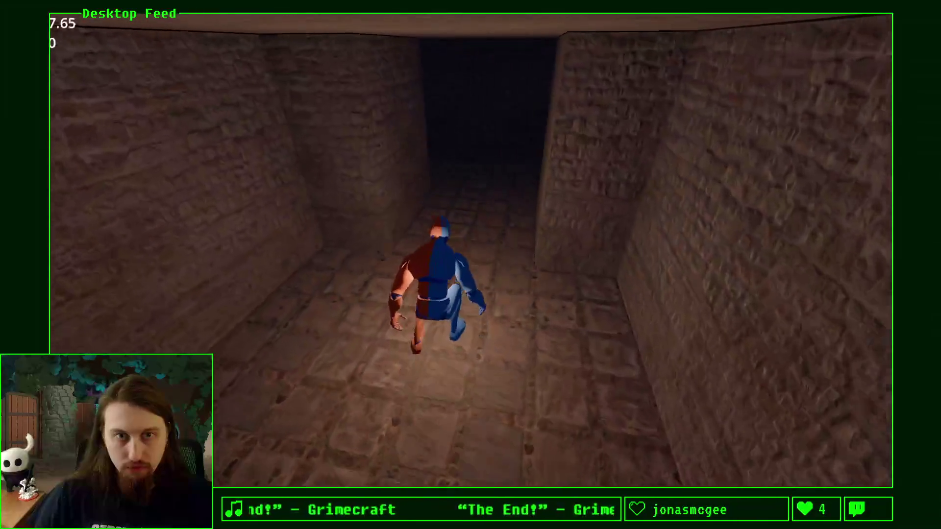
{"action": "key", "text": "d"}
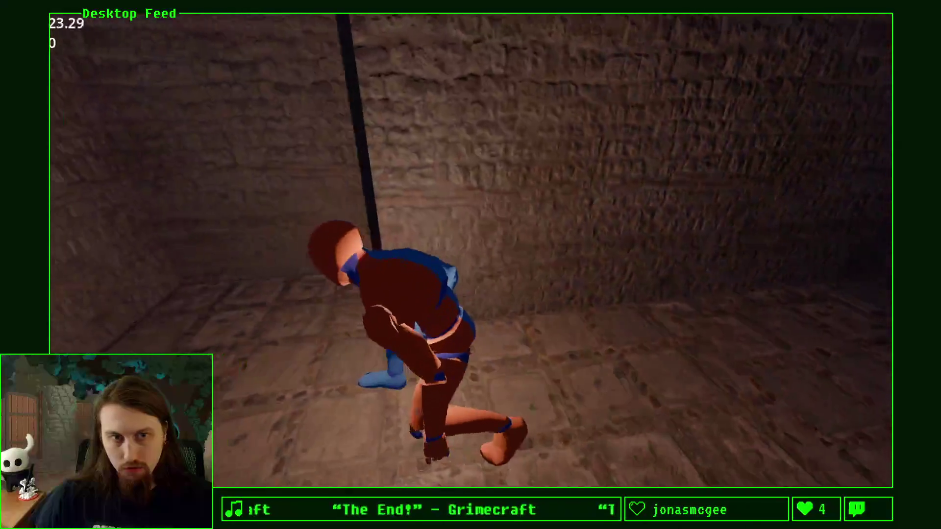
{"action": "key", "text": "w"}
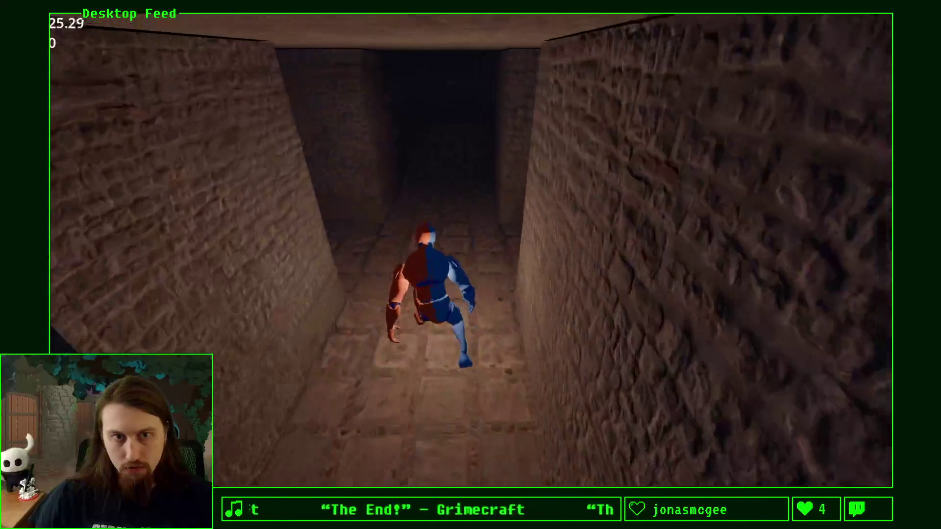
{"action": "key", "text": "w"}
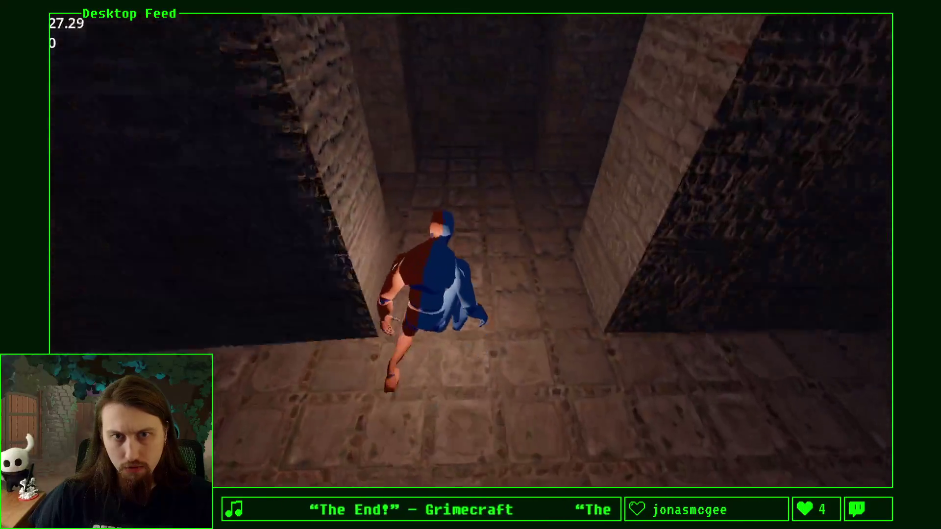
{"action": "key", "text": "w"}
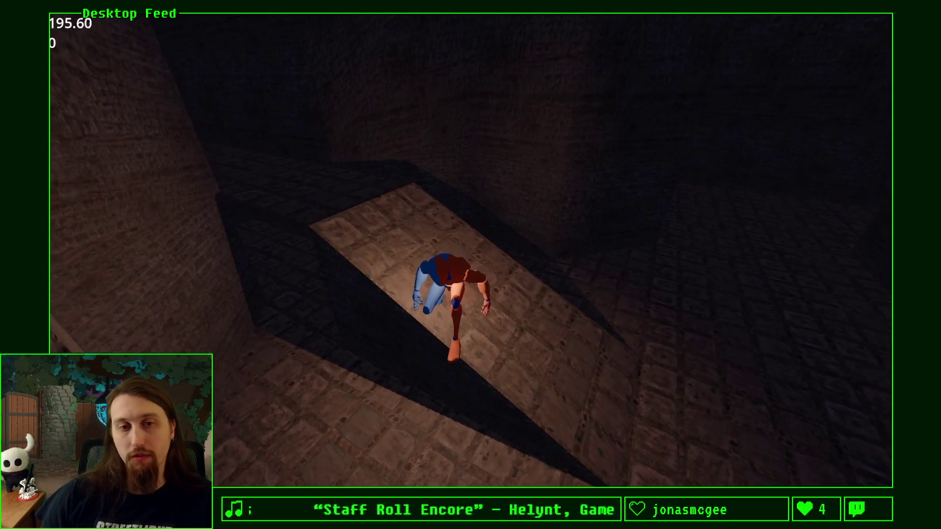
Stop the playtest and return to the Godot editor.
{"action": "key", "text": "Escape"}
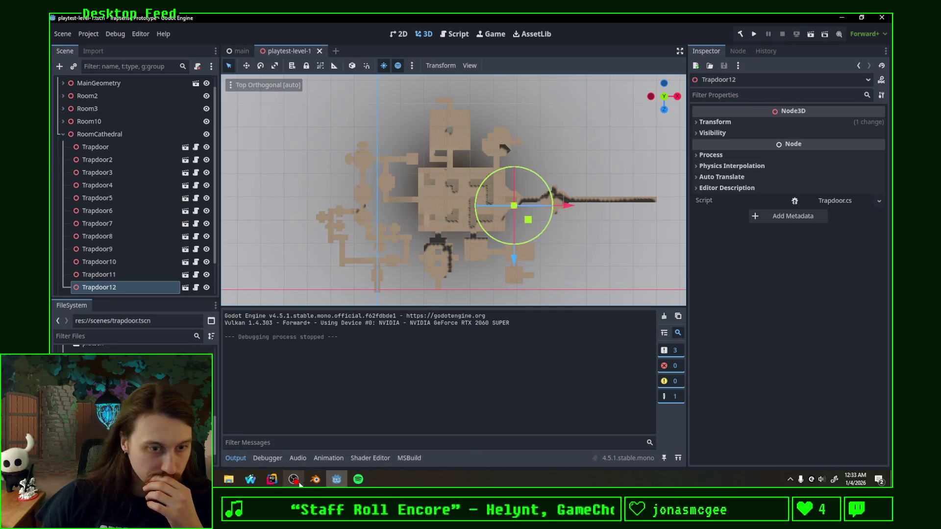
In Blender's Layout workspace, orbit to an oblique view and select the Floor-col mesh.
{"action": "key", "text": "alt+Tab"}
{"action": "scroll", "coordinate": [562, 273], "scroll_direction": "up", "scroll_amount": 2}
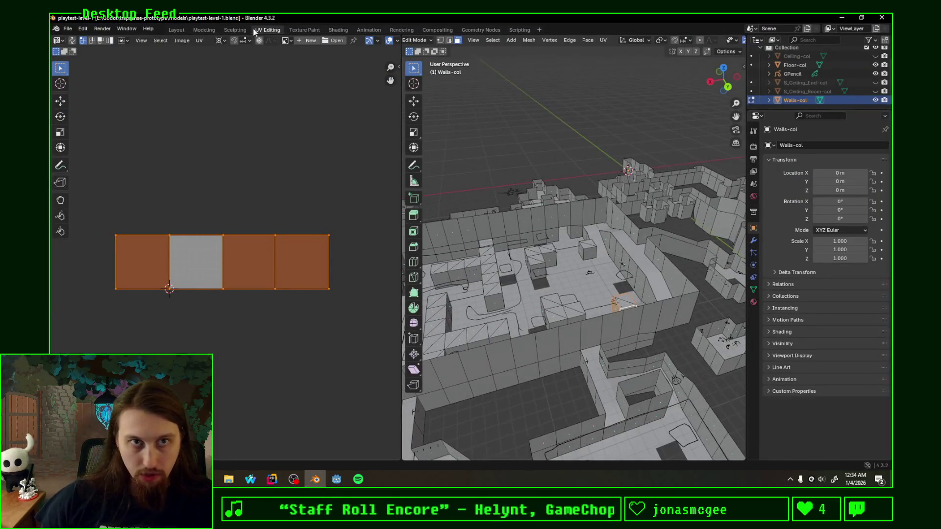
{"action": "left_click", "coordinate": [177, 29]}
{"action": "scroll", "coordinate": [527, 224], "scroll_direction": "up", "scroll_amount": 5}
{"action": "right_click", "coordinate": [557, 192]}
{"action": "scroll", "coordinate": [601, 148], "scroll_direction": "down", "scroll_amount": 4}
{"action": "mouse_move", "coordinate": [600, 149]}
{"action": "left_mouse_down"}
{"action": "mouse_move", "coordinate": [634, 109]}
{"action": "mouse_move", "coordinate": [478, 286]}
{"action": "mouse_move", "coordinate": [501, 284]}
{"action": "mouse_move", "coordinate": [431, 233]}
{"action": "mouse_move", "coordinate": [462, 220]}
{"action": "mouse_move", "coordinate": [469, 233]}
{"action": "mouse_move", "coordinate": [525, 227]}
{"action": "mouse_move", "coordinate": [460, 344]}
{"action": "mouse_move", "coordinate": [484, 345]}
{"action": "mouse_move", "coordinate": [444, 338]}
{"action": "mouse_move", "coordinate": [461, 306]}
{"action": "mouse_move", "coordinate": [443, 321]}
{"action": "mouse_move", "coordinate": [457, 319]}
{"action": "left_mouse_up"}
{"action": "scroll", "coordinate": [500, 285], "scroll_direction": "up", "scroll_amount": 5}
{"action": "left_click", "coordinate": [380, 198]}
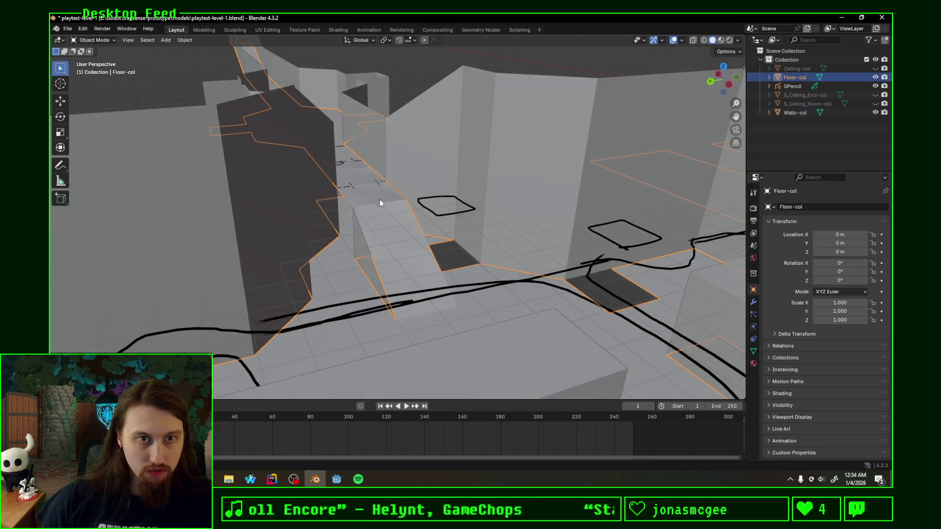
Show Ceiling-col and delete its ceiling faces over the ramp corridor.
{"action": "scroll", "coordinate": [380, 200], "scroll_direction": "up", "scroll_amount": 2}
{"action": "left_click_drag", "start_coordinate": [380, 226], "coordinate": [399, 250]}
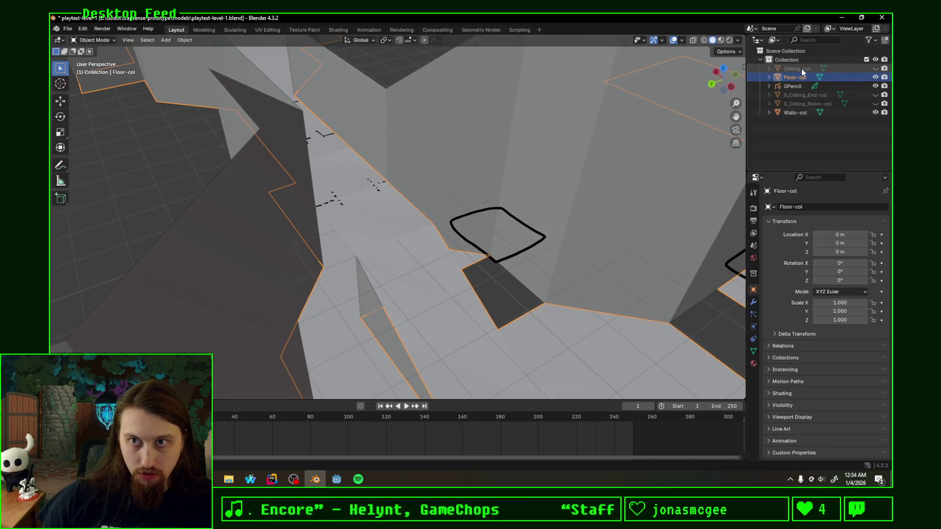
{"action": "left_click", "coordinate": [875, 68]}
{"action": "scroll", "coordinate": [400, 206], "scroll_direction": "up", "scroll_amount": 5}
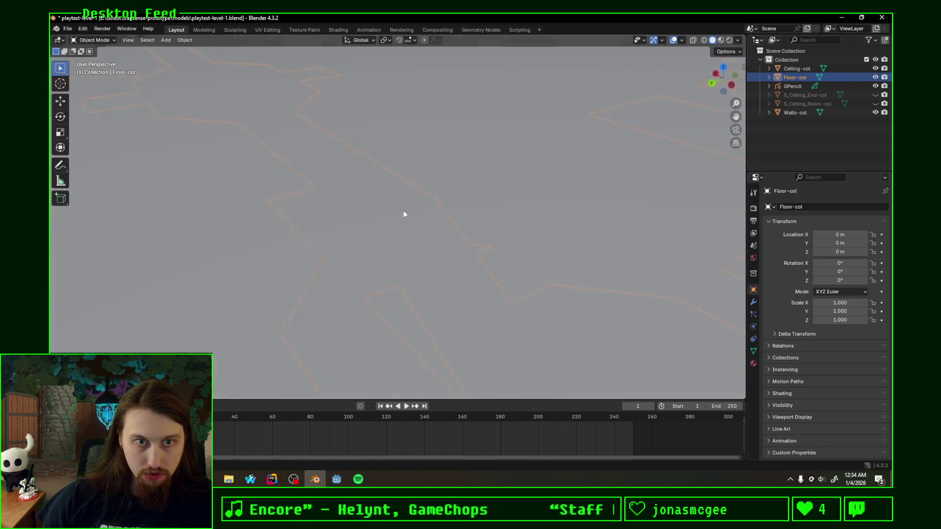
{"action": "key", "text": "Tab"}
{"action": "left_click", "coordinate": [357, 182]}
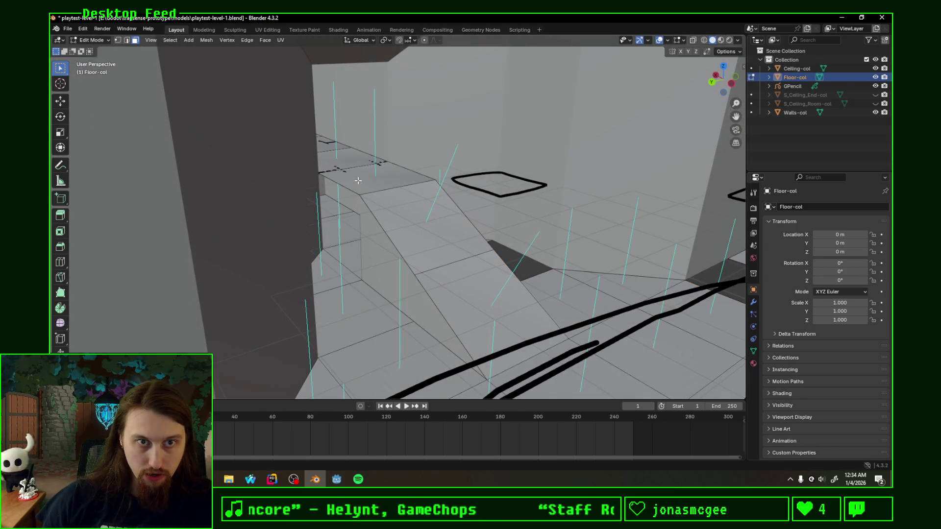
{"action": "left_click", "coordinate": [353, 177], "text": "alt"}
{"action": "left_click", "coordinate": [751, 69]}
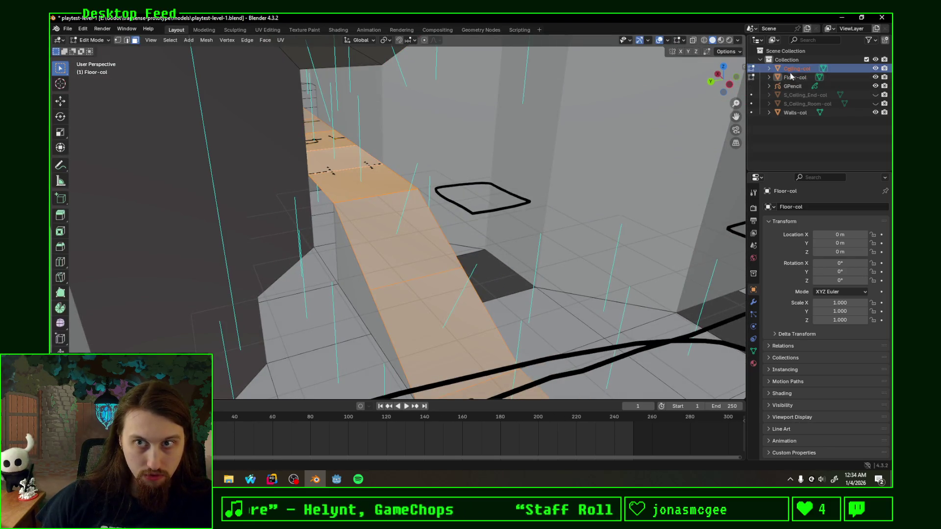
{"action": "left_click", "coordinate": [751, 77]}
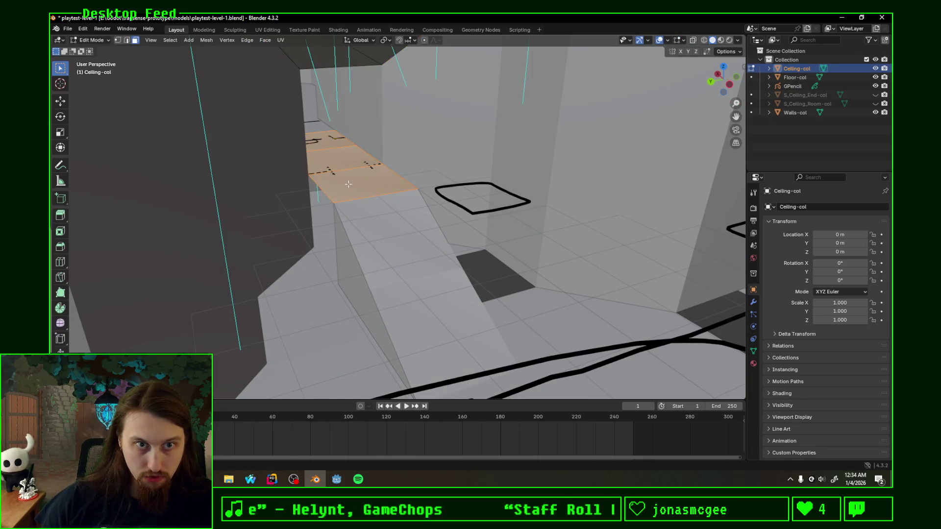
{"action": "key", "text": "x"}
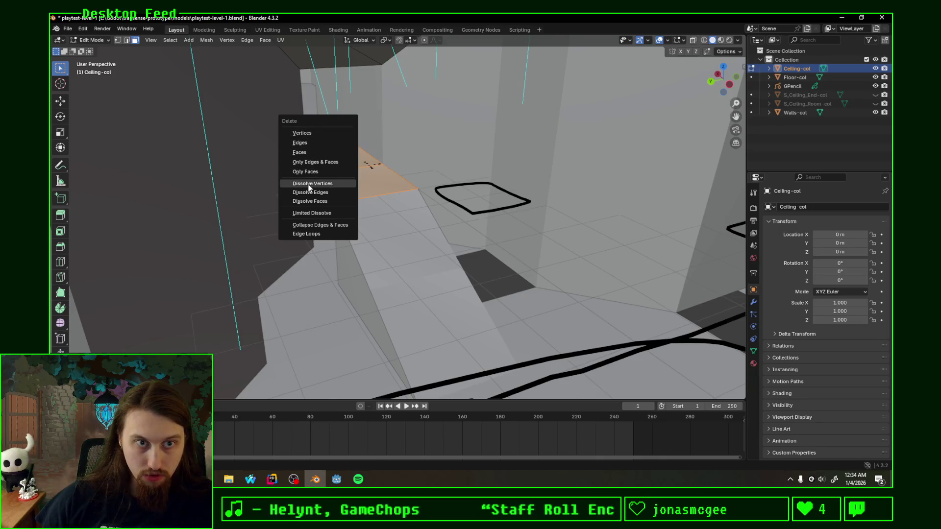
{"action": "left_click", "coordinate": [317, 154]}
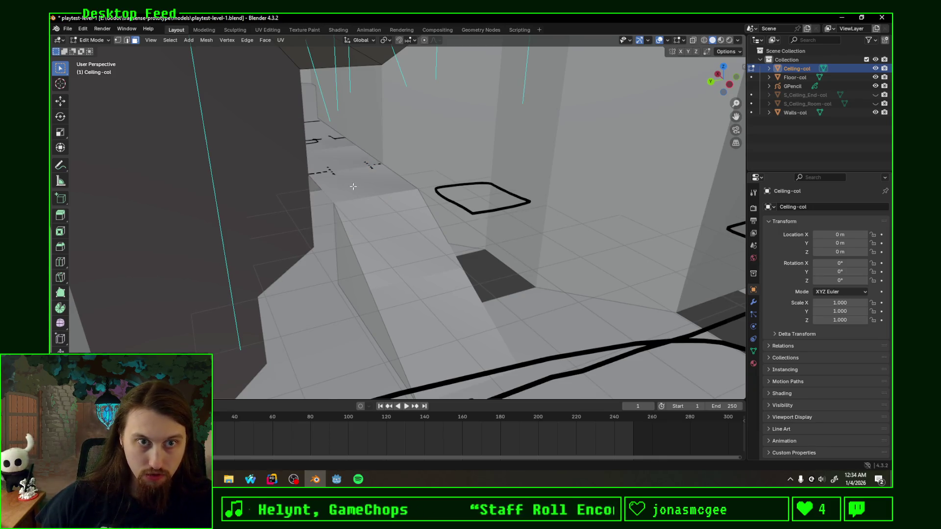
Edit Floor-col and extrude the ramp-top faces -0.1 along Z.
{"action": "key", "text": "Tab"}
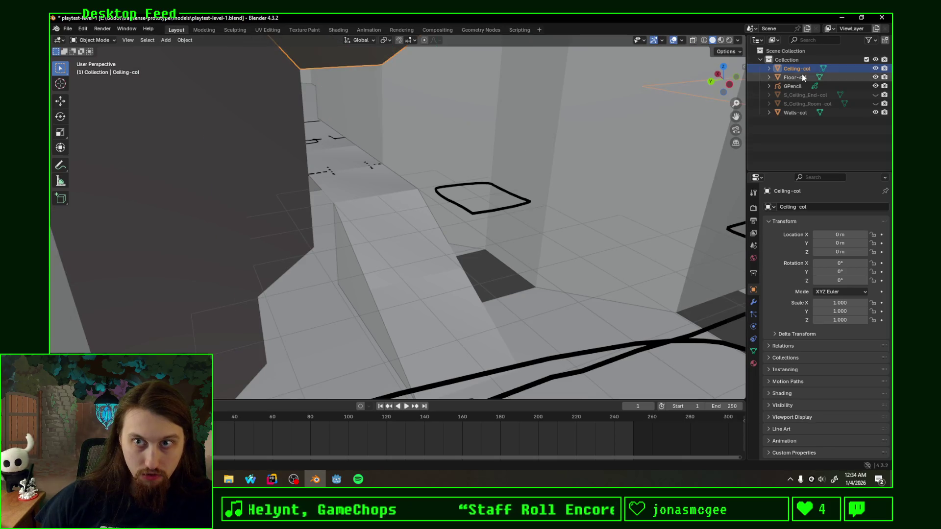
{"action": "left_click", "coordinate": [802, 77]}
{"action": "key", "text": "Tab"}
{"action": "left_click", "coordinate": [360, 183]}
{"action": "left_click", "coordinate": [412, 168], "text": "shift"}
{"action": "key", "text": "e"}
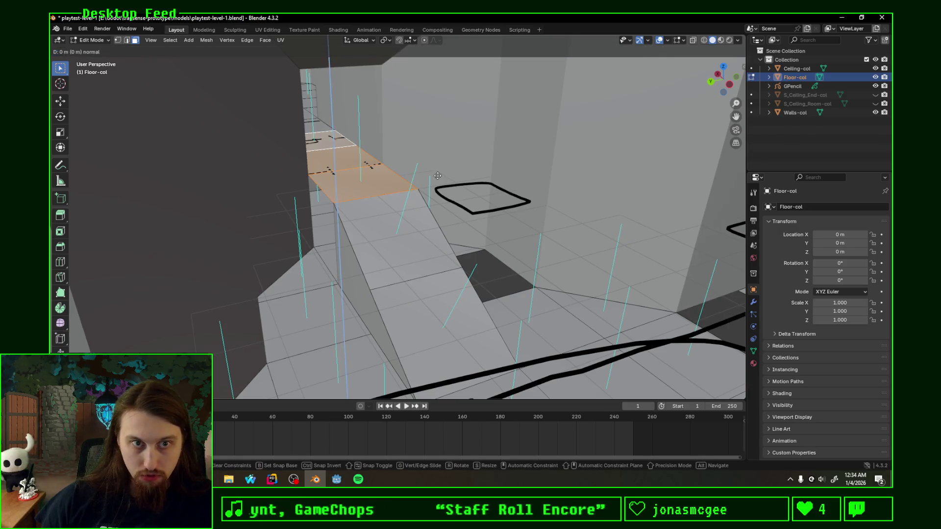
{"action": "key", "text": "z"}
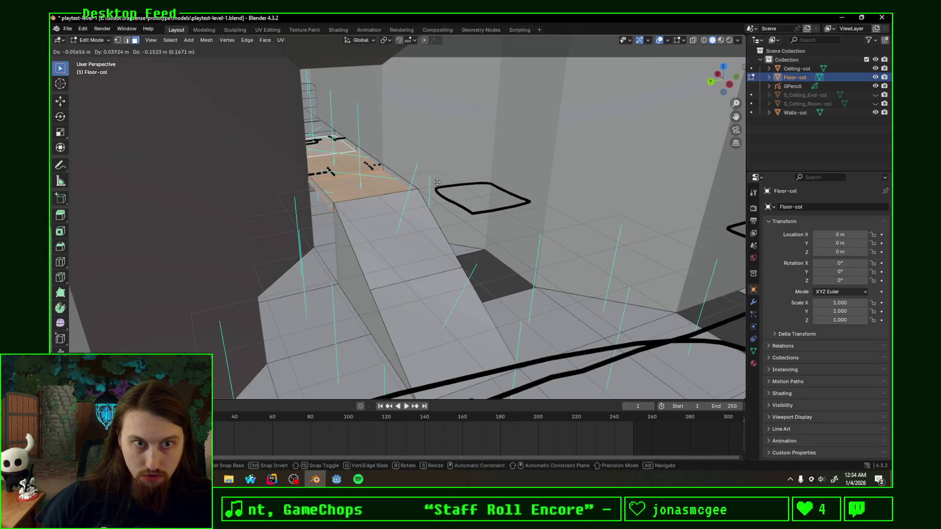
{"action": "type", "text": "-.1"}
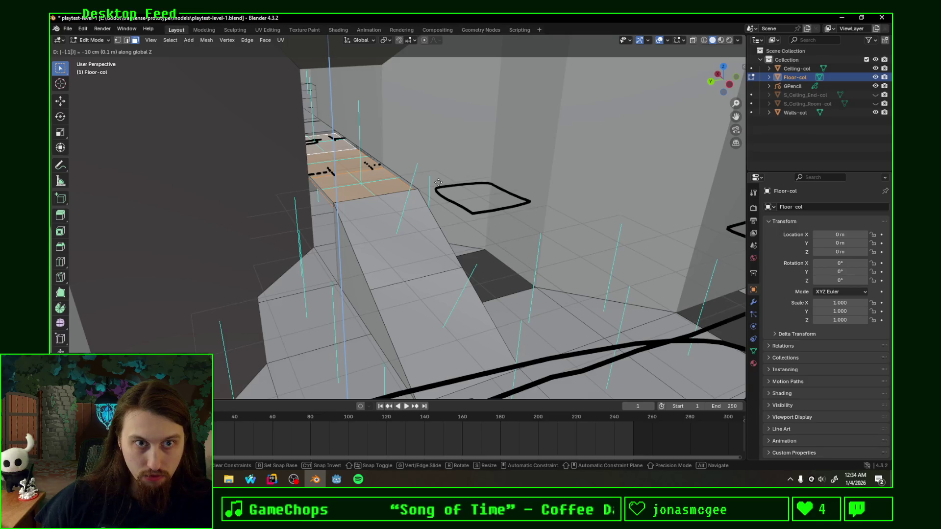
{"action": "key", "text": "Return"}
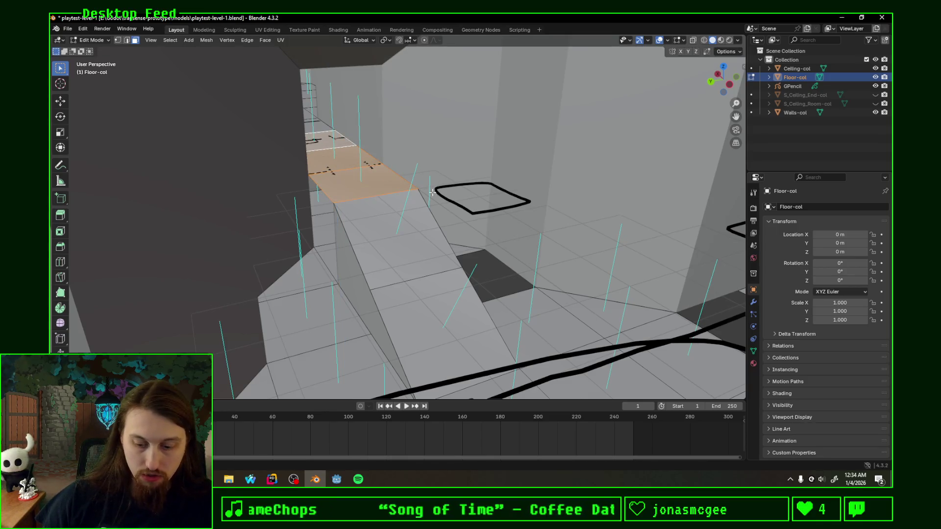
Try further extrusions and face moves, undoing the stray ones.
{"action": "key", "text": "e"}
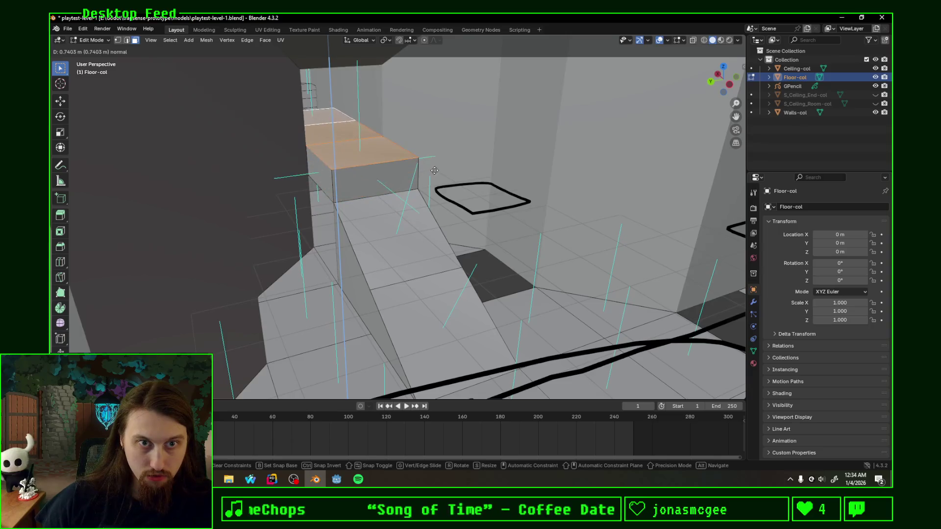
{"action": "key", "text": "Escape"}
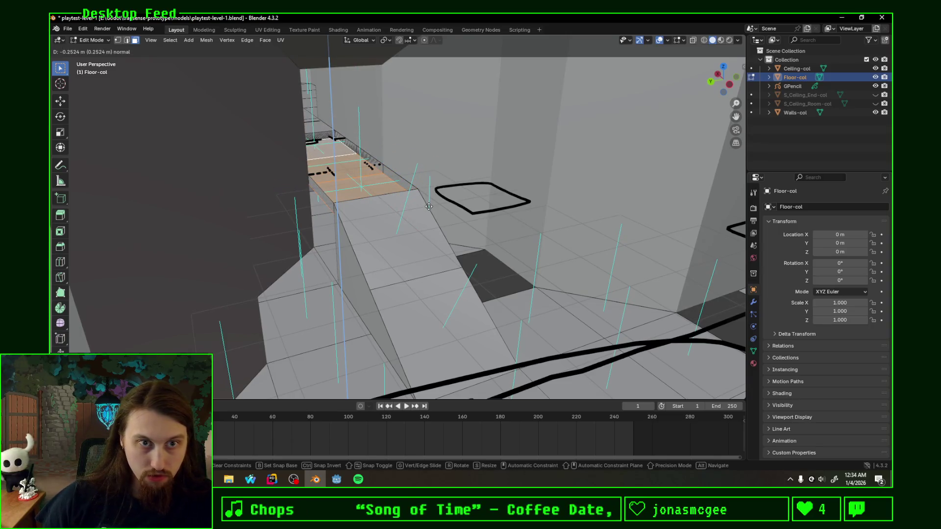
{"action": "key", "text": "ctrl+z"}
{"action": "scroll", "coordinate": [348, 198], "scroll_direction": "up", "scroll_amount": 10}
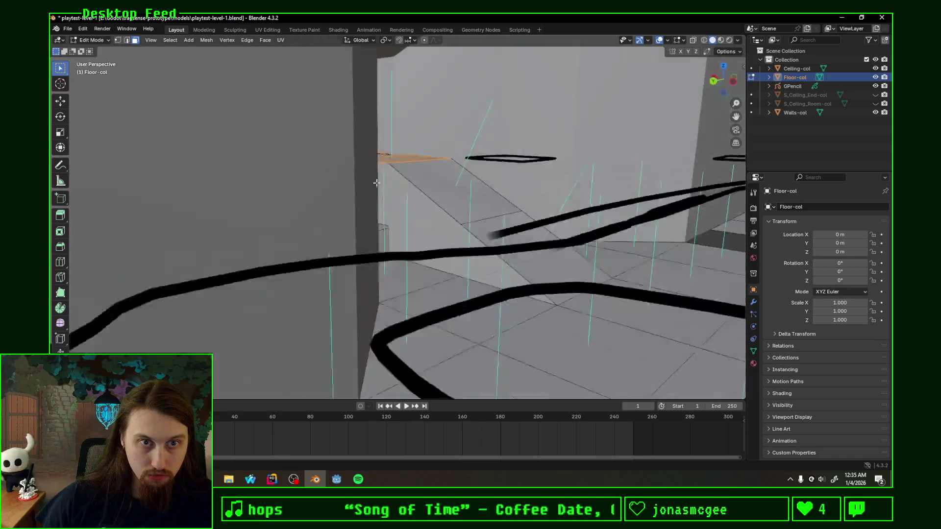
{"action": "scroll", "coordinate": [402, 143], "scroll_direction": "down", "scroll_amount": 6}
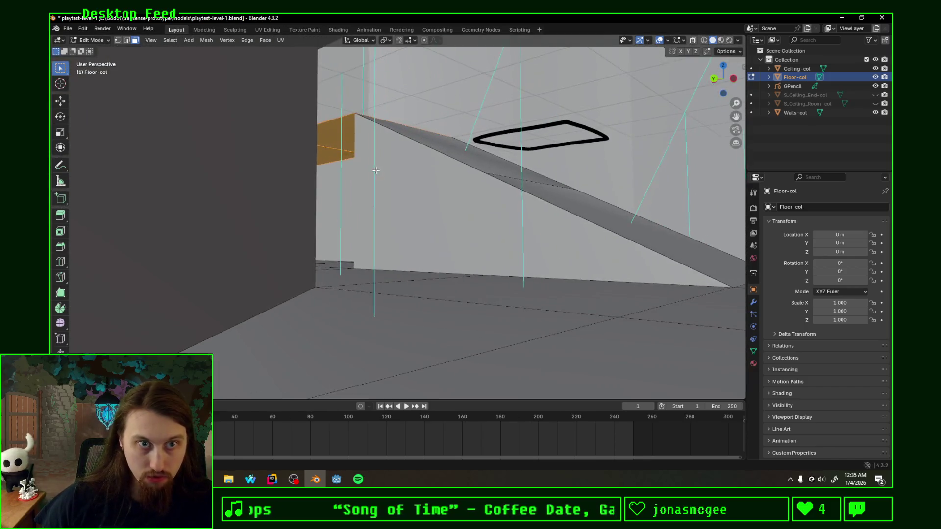
{"action": "key", "text": "g"}
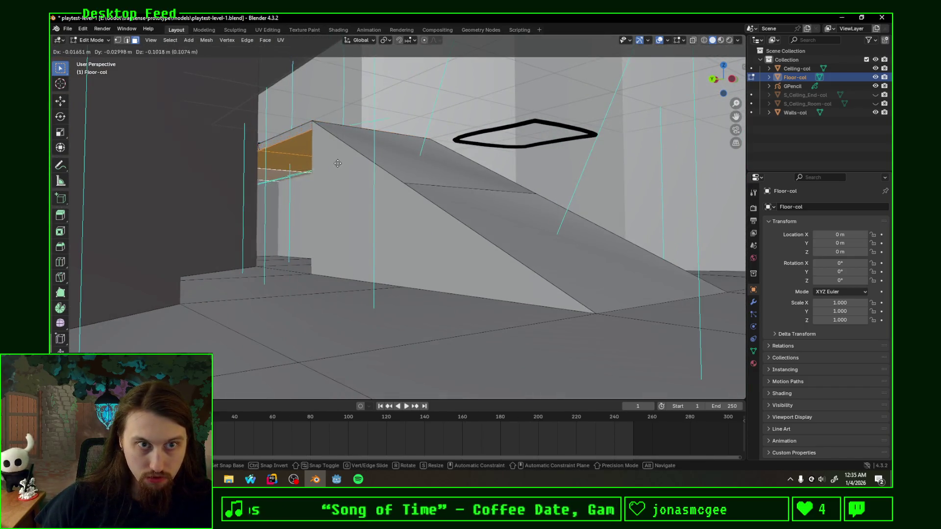
{"action": "left_click", "coordinate": [335, 157]}
{"action": "key", "text": "ctrl+z"}
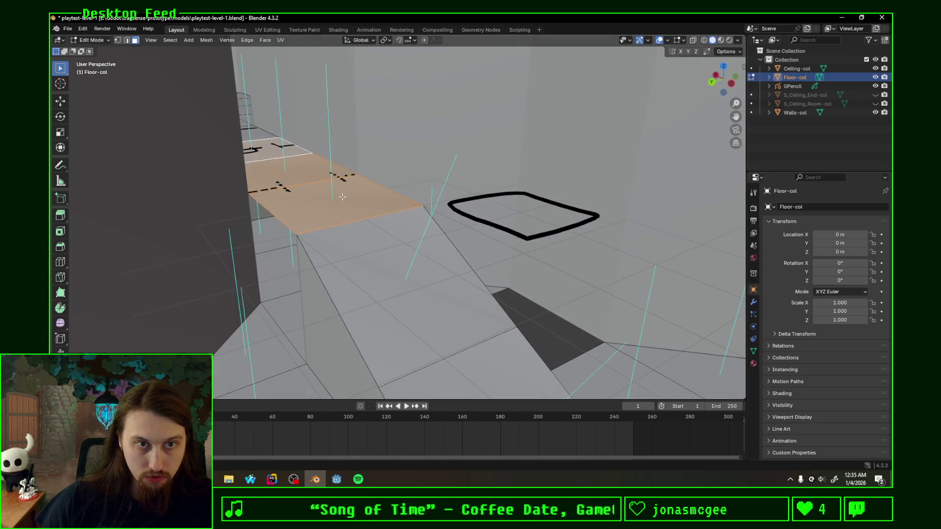
{"action": "right_click", "coordinate": [333, 201]}
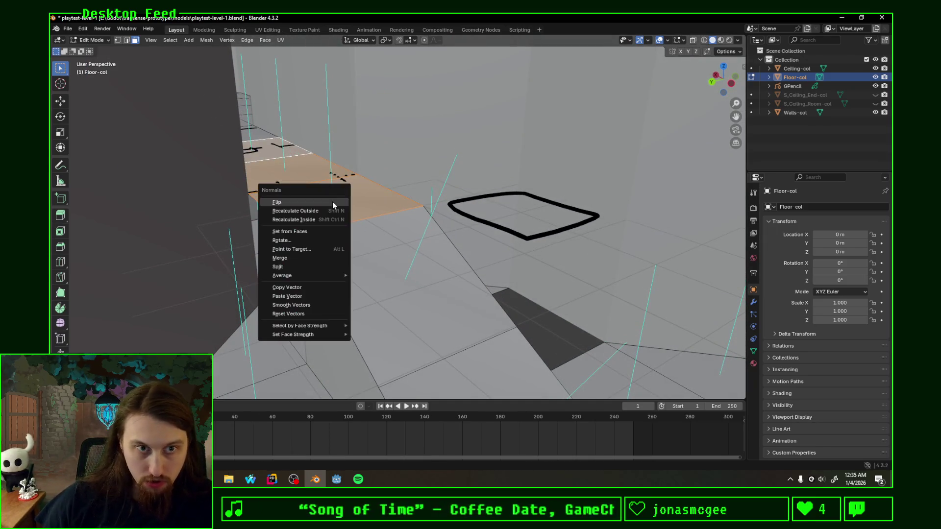
{"action": "key", "text": "g"}
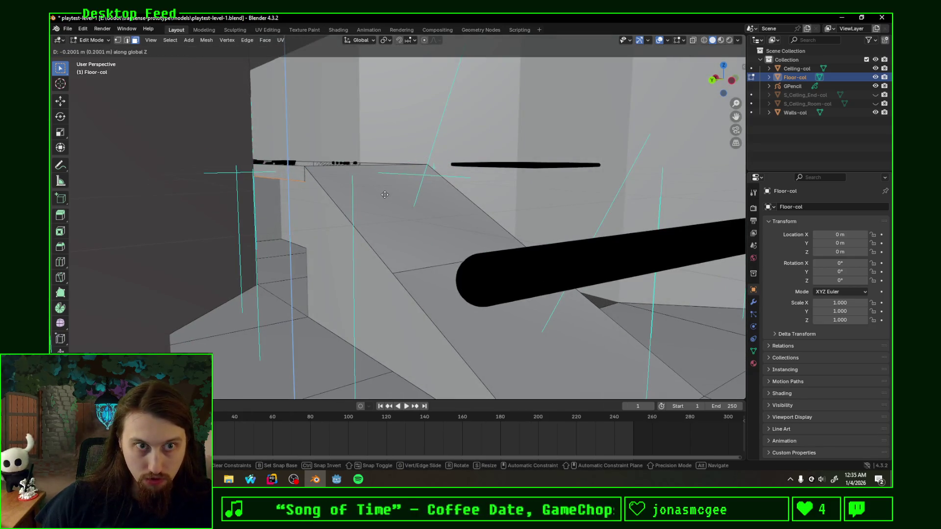
{"action": "left_click", "coordinate": [385, 192]}
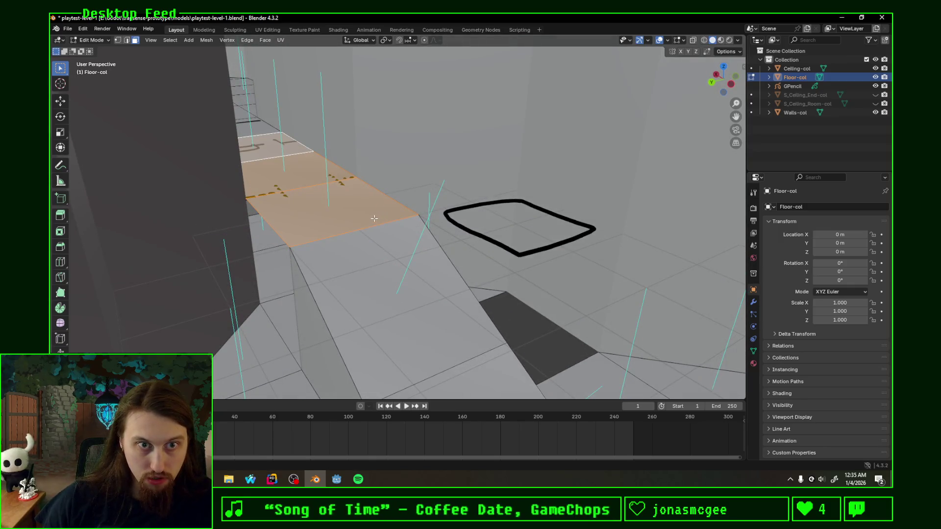
Select two ramp-top floor faces and test a vertical move, then cancel and undo it.
{"action": "left_click", "coordinate": [343, 216]}
{"action": "left_click", "coordinate": [300, 175], "text": "shift"}
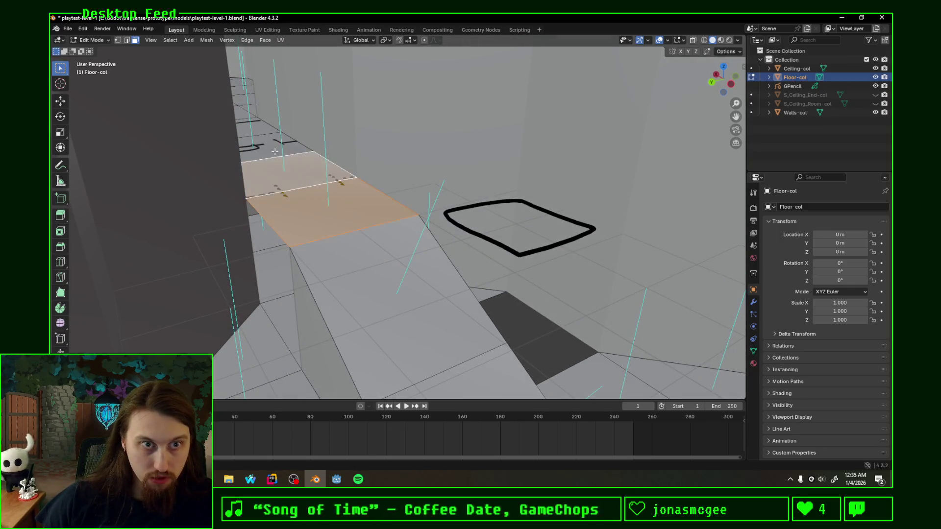
{"action": "key", "text": "g"}
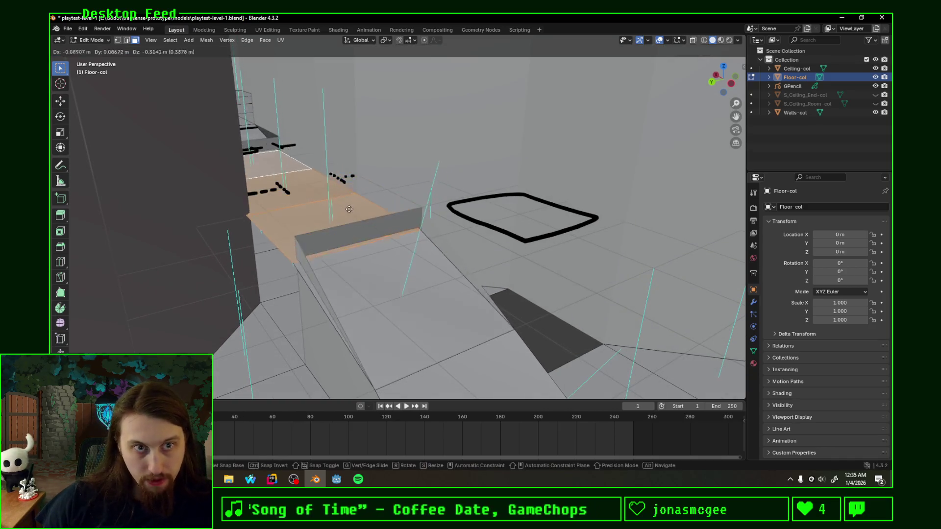
{"action": "key", "text": "Escape"}
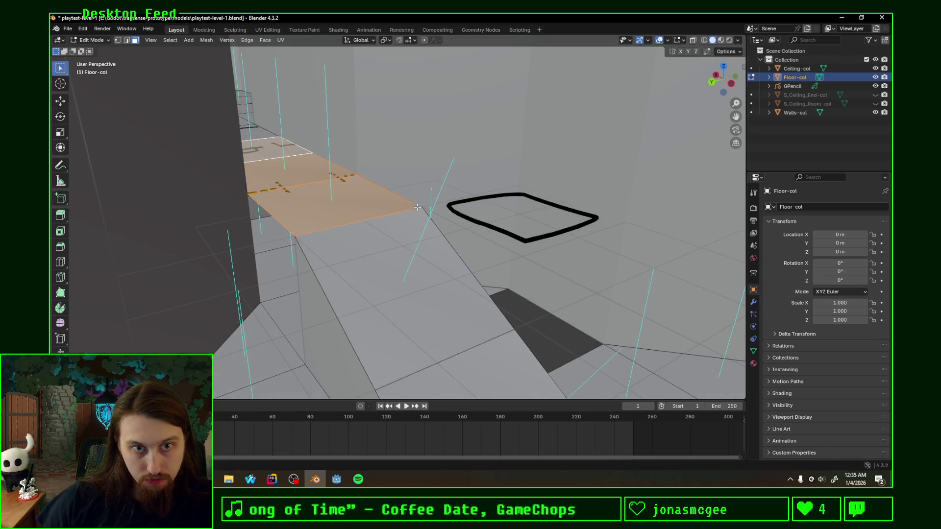
{"action": "key", "text": "g"}
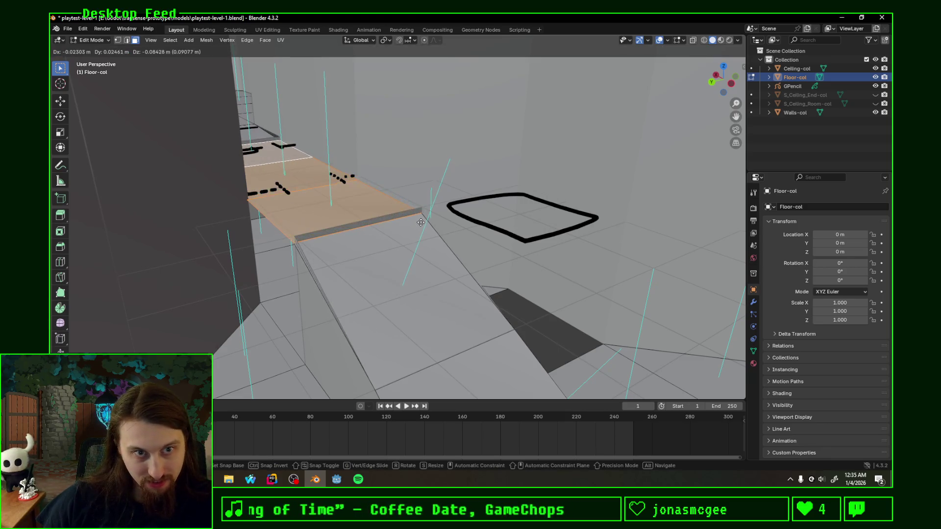
{"action": "key", "text": "Escape"}
{"action": "key", "text": "g"}
{"action": "key", "text": "z"}
{"action": "key", "text": "Escape"}
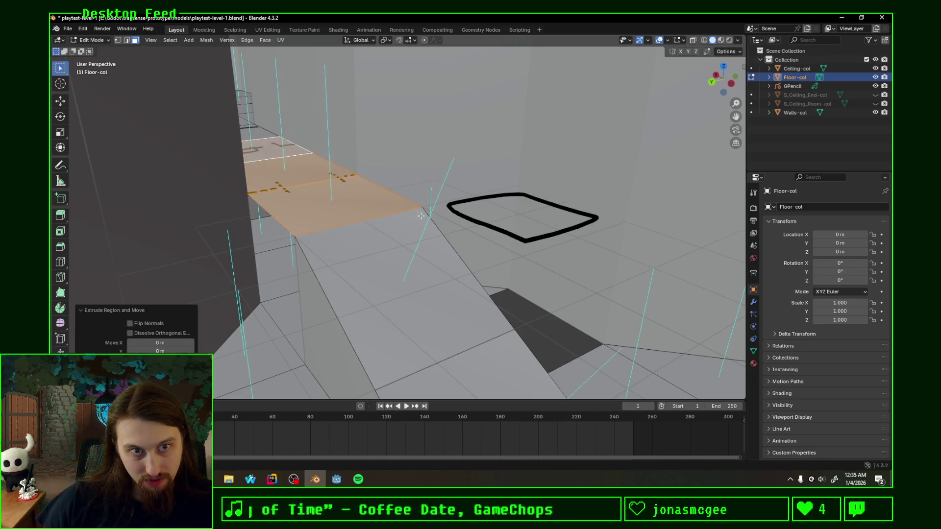
{"action": "key", "text": "ctrl+z"}
Extrude the selected floor faces downward.
{"action": "left_click_drag", "start_coordinate": [398, 228], "coordinate": [406, 223]}
{"action": "key", "text": "e"}
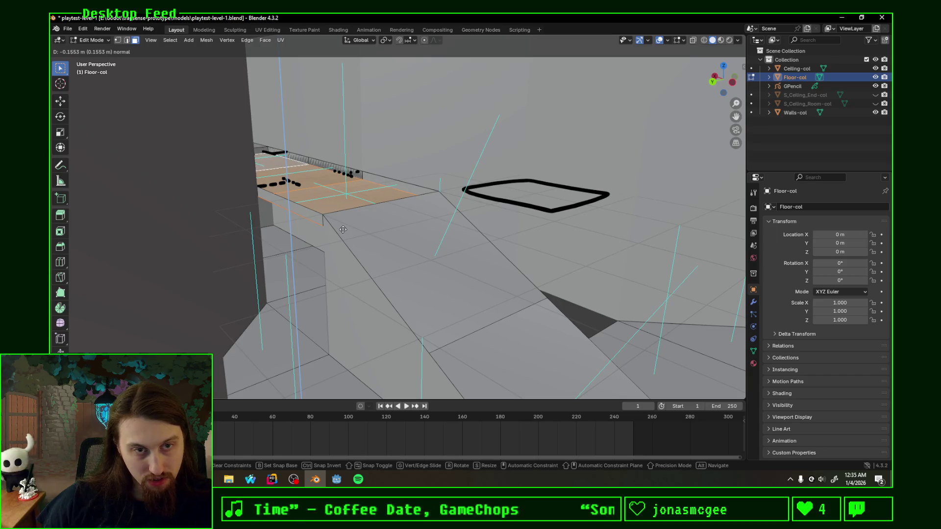
{"action": "type", "text": "-"}
{"action": "left_click", "coordinate": [343, 230]}
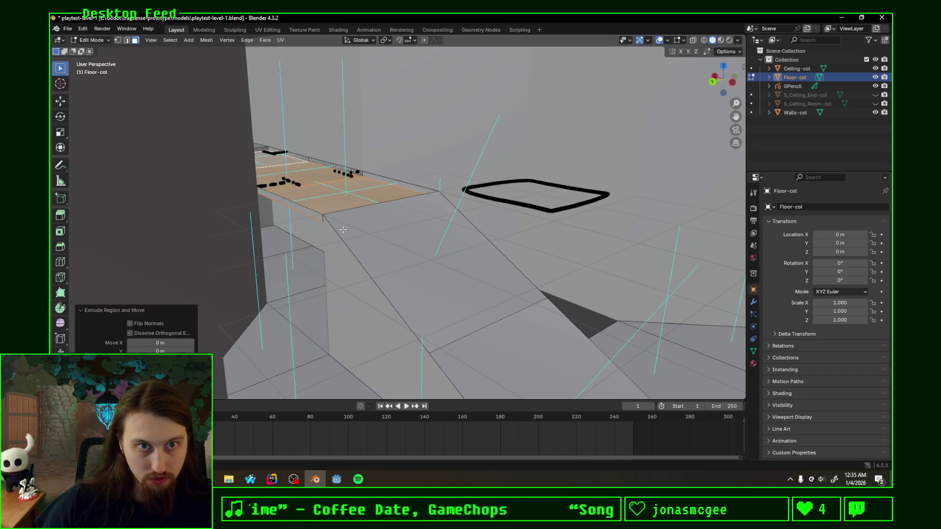
In edge select mode, select the boundary edges of the extruded floor strip.
{"action": "left_click_drag", "start_coordinate": [363, 231], "coordinate": [357, 248]}
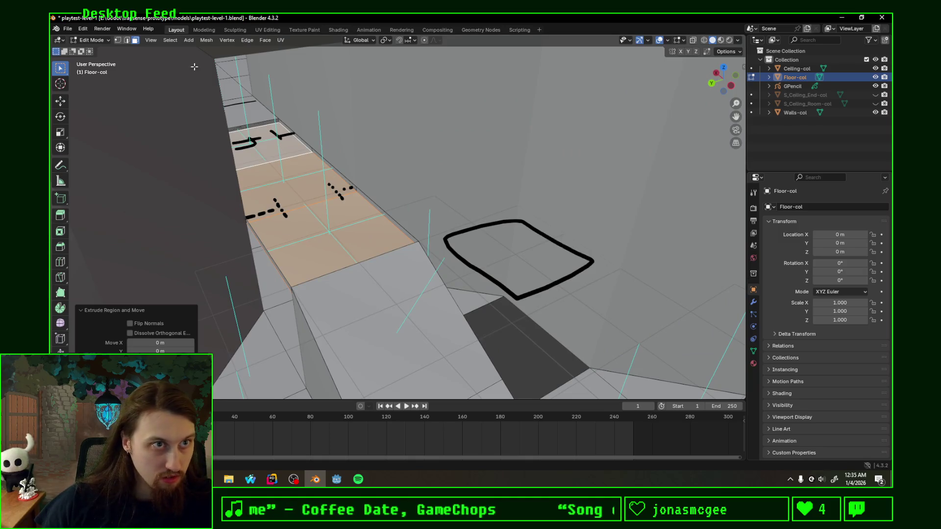
{"action": "left_click", "coordinate": [127, 43]}
{"action": "left_click", "coordinate": [360, 264]}
{"action": "left_click", "coordinate": [390, 215], "text": "shift"}
{"action": "left_click", "coordinate": [292, 133], "text": "ctrl"}
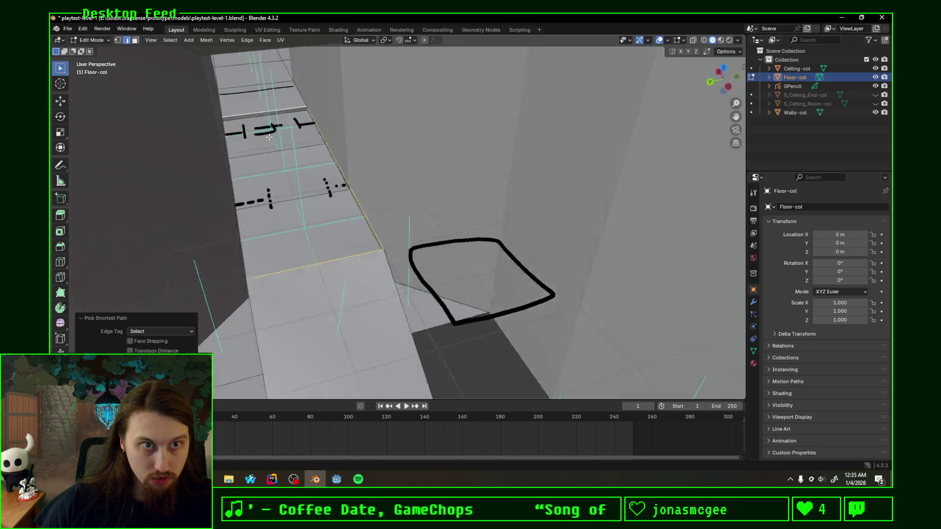
{"action": "left_click", "coordinate": [262, 128], "text": "shift"}
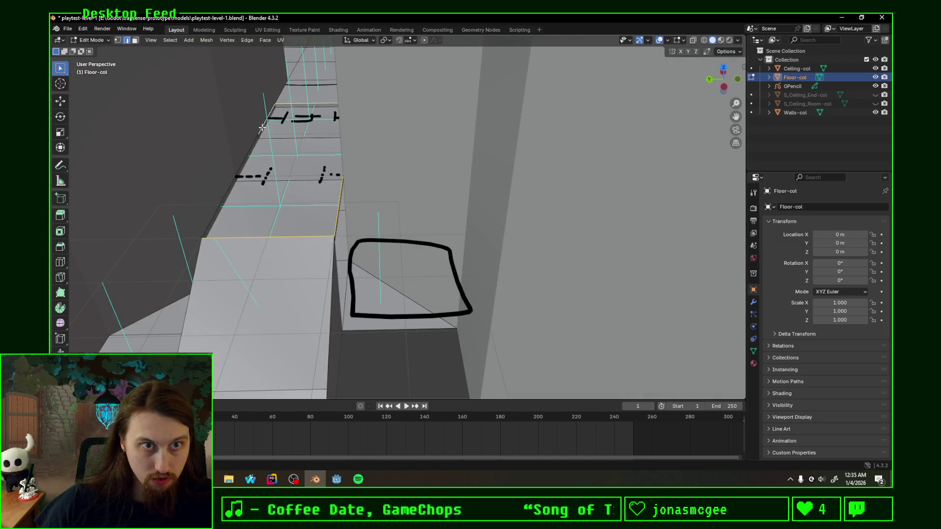
{"action": "scroll", "coordinate": [296, 201], "scroll_direction": "up", "scroll_amount": 5}
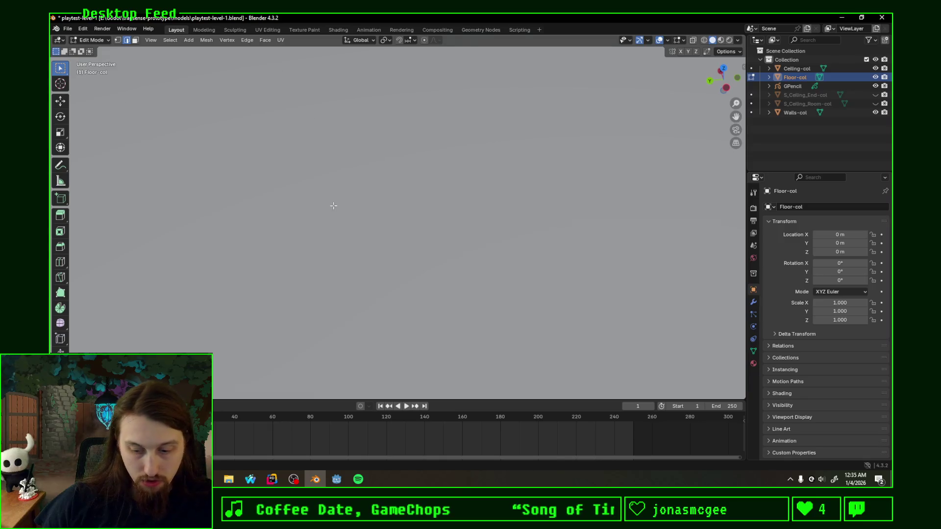
Fill the edge strip into one face and knife-cut an edge across it.
{"action": "scroll", "coordinate": [333, 206], "scroll_direction": "down", "scroll_amount": 5}
{"action": "key", "text": "f"}
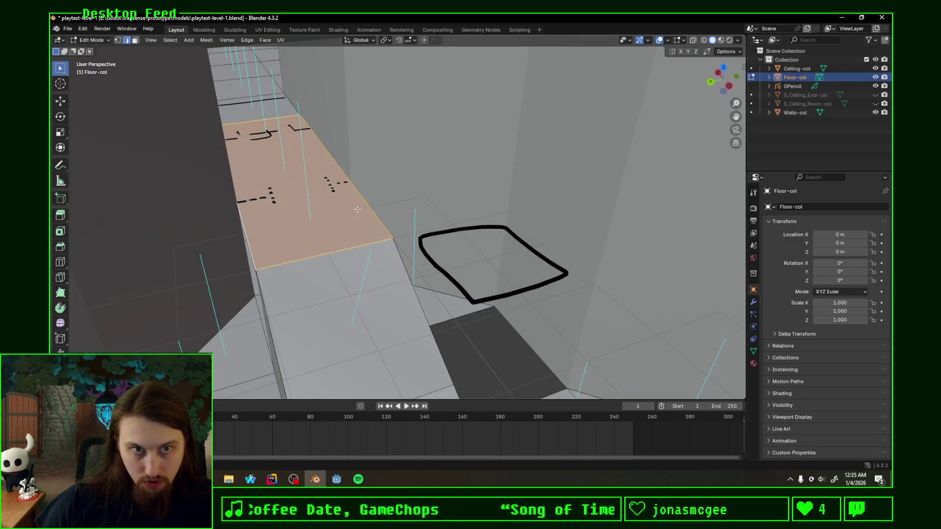
{"action": "key", "text": "k"}
{"action": "left_click", "coordinate": [351, 183]}
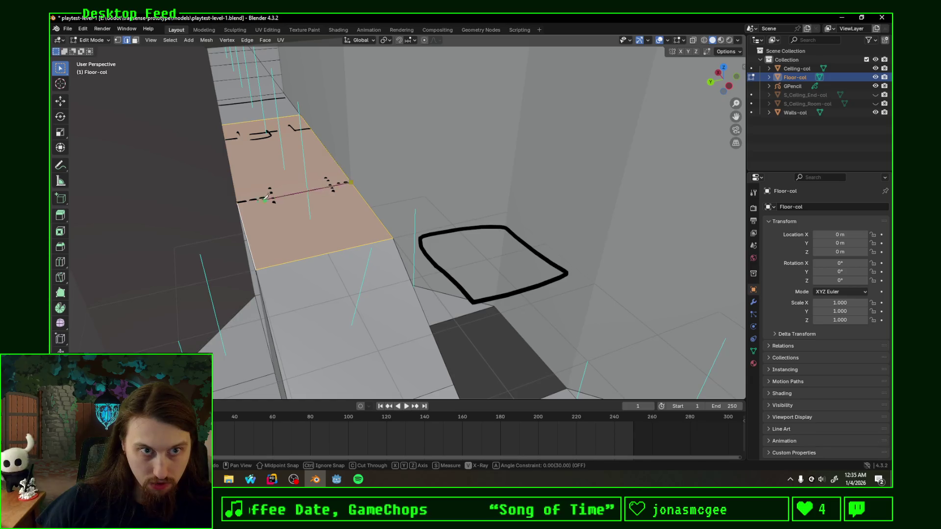
{"action": "left_click", "coordinate": [238, 202]}
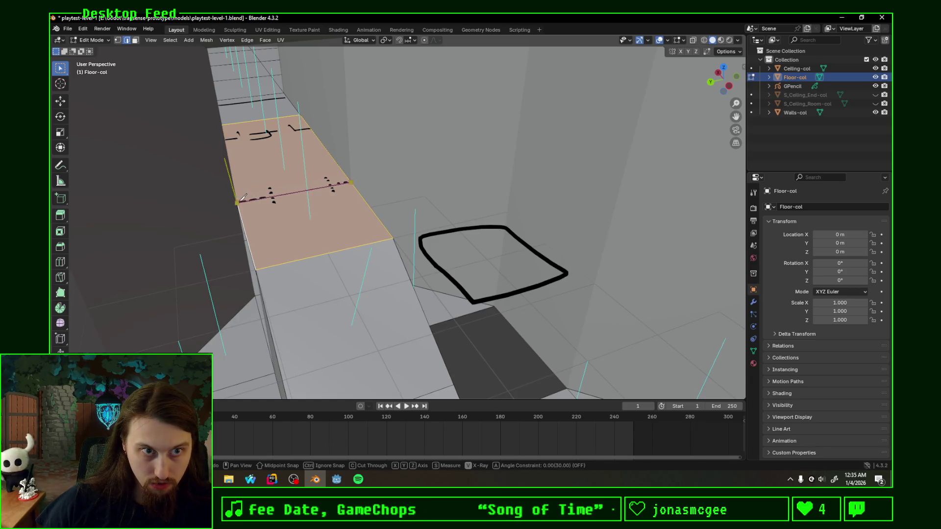
{"action": "key", "text": "Return"}
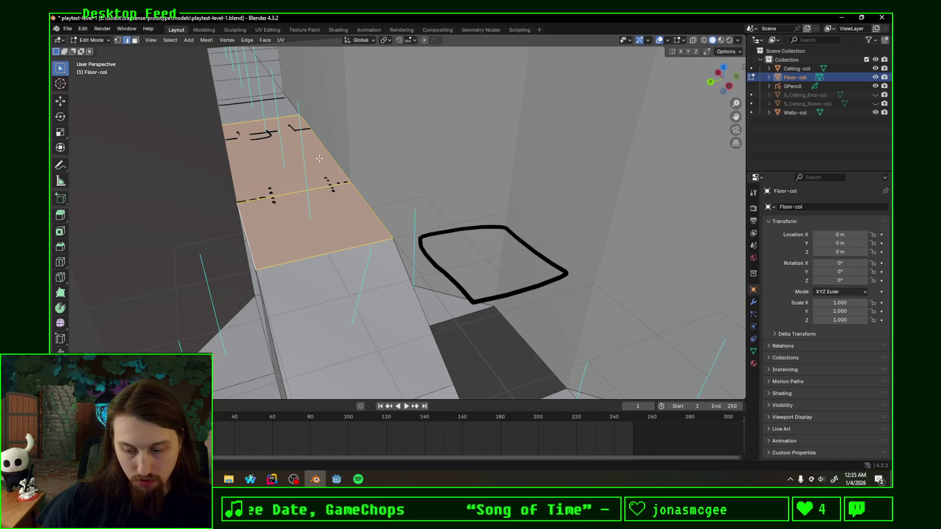
Cancel a second knife cut and select the connected floor faces.
{"action": "key", "text": "k"}
{"action": "mouse_move", "coordinate": [303, 148]}
{"action": "left_mouse_down"}
{"action": "mouse_move", "coordinate": [269, 132]}
{"action": "mouse_move", "coordinate": [319, 191]}
{"action": "left_mouse_up"}
{"action": "key", "text": "Escape"}
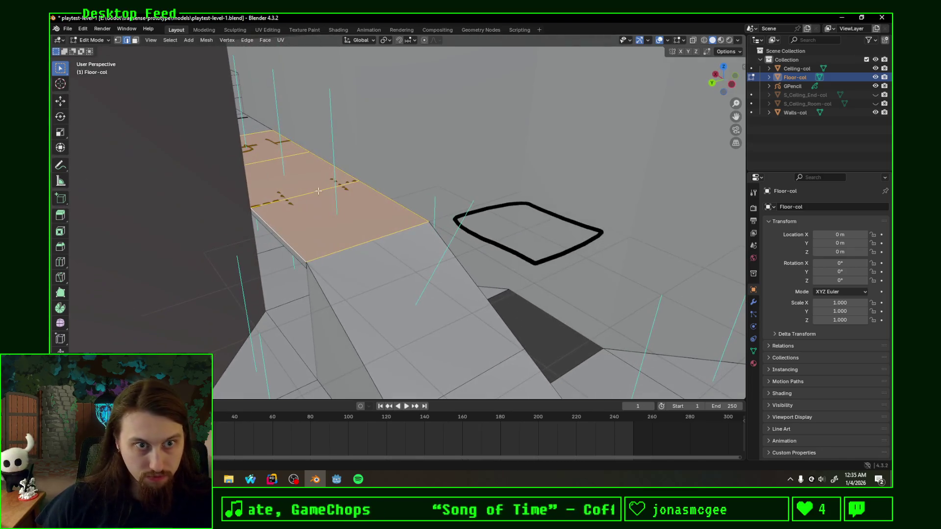
{"action": "key", "text": "l"}
{"action": "key", "text": "alt+a"}
{"action": "left_click", "coordinate": [295, 257], "text": "alt"}
{"action": "mouse_move", "coordinate": [296, 257]}
{"action": "left_mouse_down"}
{"action": "mouse_move", "coordinate": [312, 255]}
{"action": "mouse_move", "coordinate": [336, 210]}
{"action": "mouse_move", "coordinate": [328, 196]}
{"action": "mouse_move", "coordinate": [318, 211]}
{"action": "left_mouse_up"}
{"action": "scroll", "coordinate": [338, 214], "scroll_direction": "up", "scroll_amount": 5}
{"action": "scroll", "coordinate": [319, 212], "scroll_direction": "down", "scroll_amount": 2}
{"action": "key", "text": "ctrl+l"}
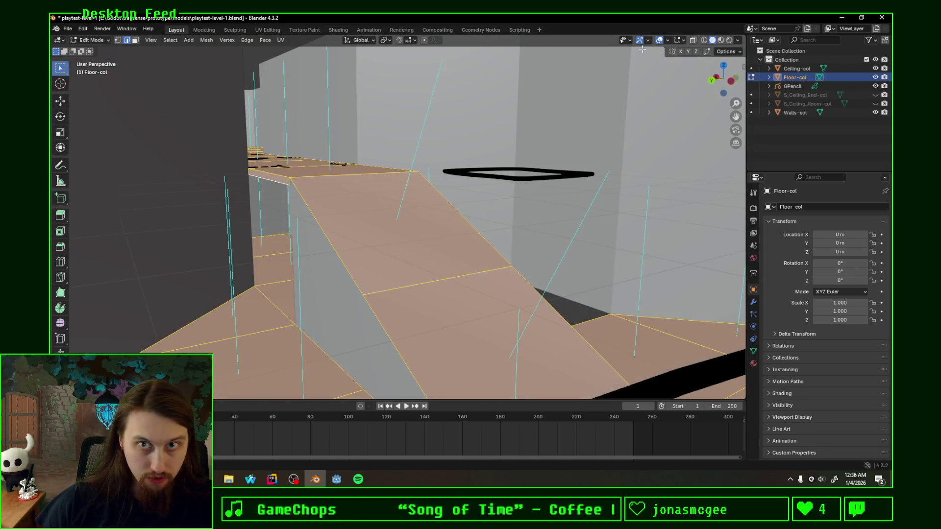
Set the overlay Normals size to 0.10.
{"action": "left_click", "coordinate": [683, 41]}
{"action": "left_click_drag", "start_coordinate": [696, 184], "coordinate": [659, 183]}
{"action": "mouse_move", "coordinate": [490, 206]}
{"action": "left_mouse_down"}
{"action": "mouse_move", "coordinate": [340, 190]}
{"action": "mouse_move", "coordinate": [384, 206]}
{"action": "left_mouse_up"}
In face select mode, select only the corridor floor face beside the ramp.
{"action": "key", "text": "alt+a"}
{"action": "left_click", "coordinate": [230, 240]}
{"action": "left_click", "coordinate": [135, 40]}
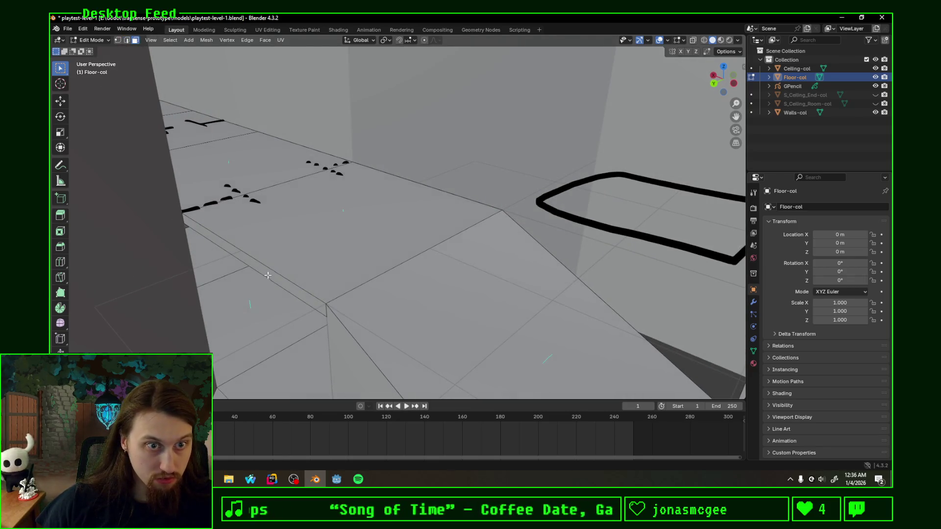
{"action": "left_click", "coordinate": [269, 270]}
{"action": "mouse_move", "coordinate": [278, 181]}
{"action": "left_mouse_down"}
{"action": "mouse_move", "coordinate": [319, 184]}
{"action": "mouse_move", "coordinate": [295, 252]}
{"action": "mouse_move", "coordinate": [349, 241]}
{"action": "mouse_move", "coordinate": [383, 208]}
{"action": "left_mouse_up"}
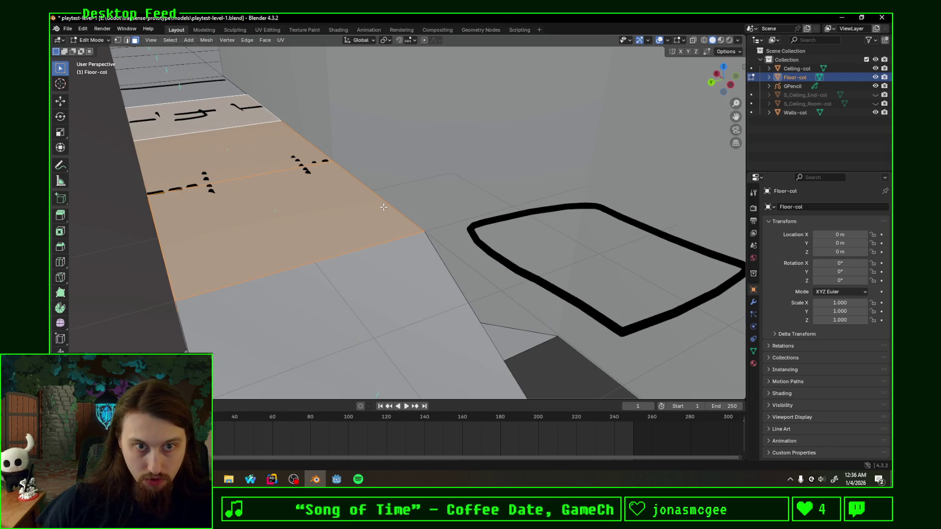
Split the selected floor face off by selection, flip its normals and save playtest-level-1.blend.
{"action": "key", "text": "alt+m"}
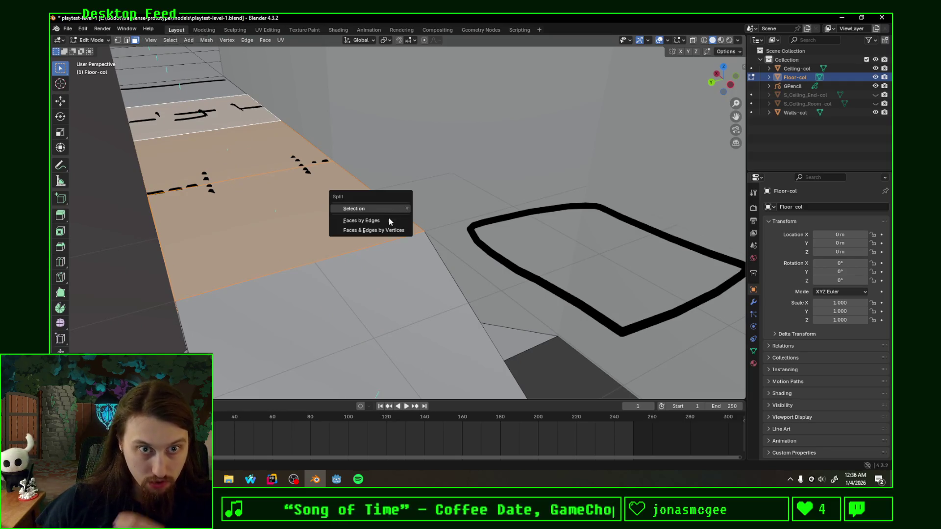
{"action": "left_click", "coordinate": [392, 210]}
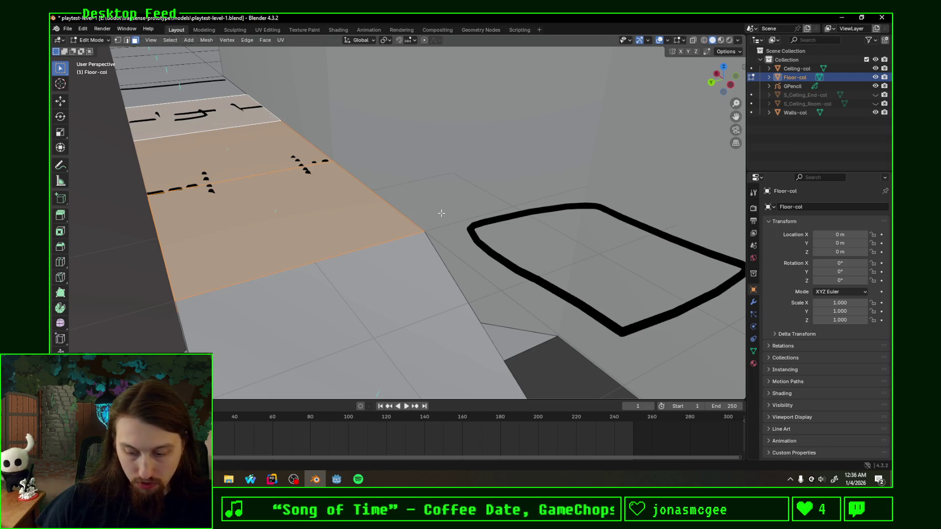
{"action": "right_click", "coordinate": [436, 213]}
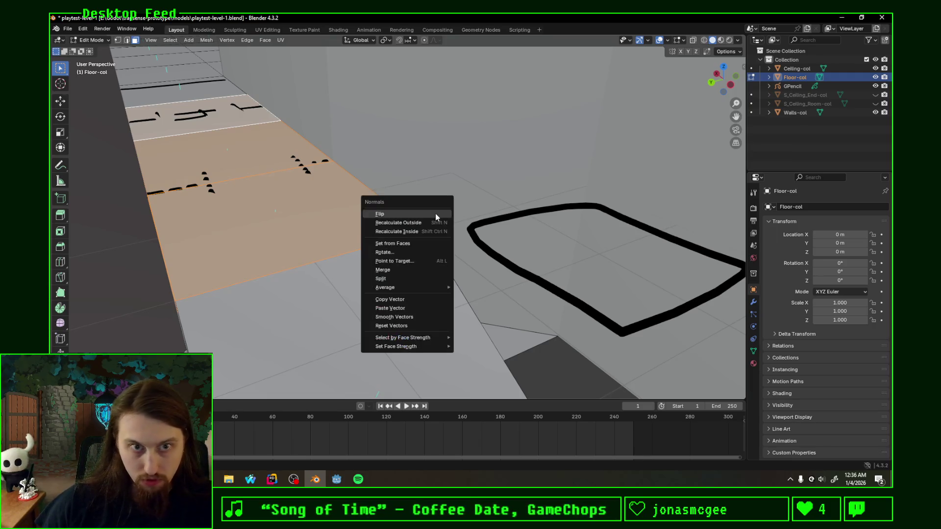
{"action": "left_click", "coordinate": [425, 222]}
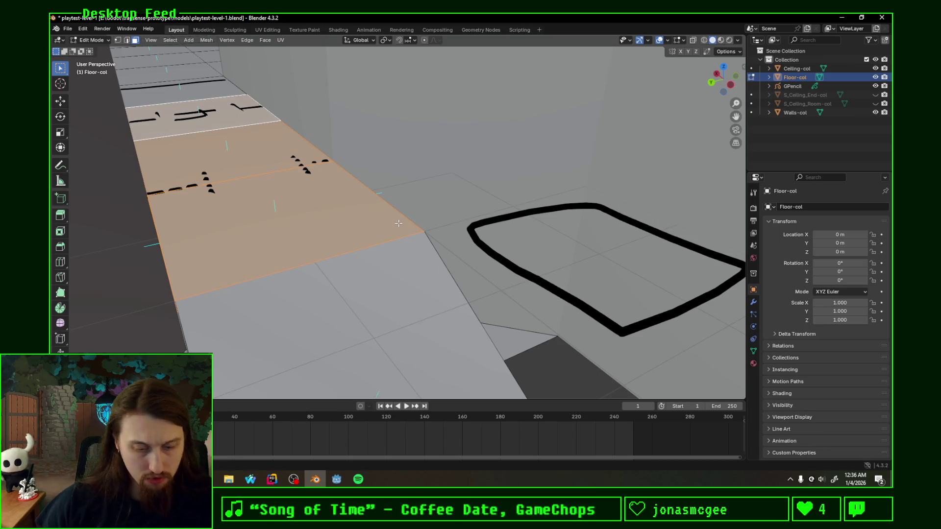
{"action": "key", "text": "ctrl+s"}
{"action": "left_click", "coordinate": [336, 479]}
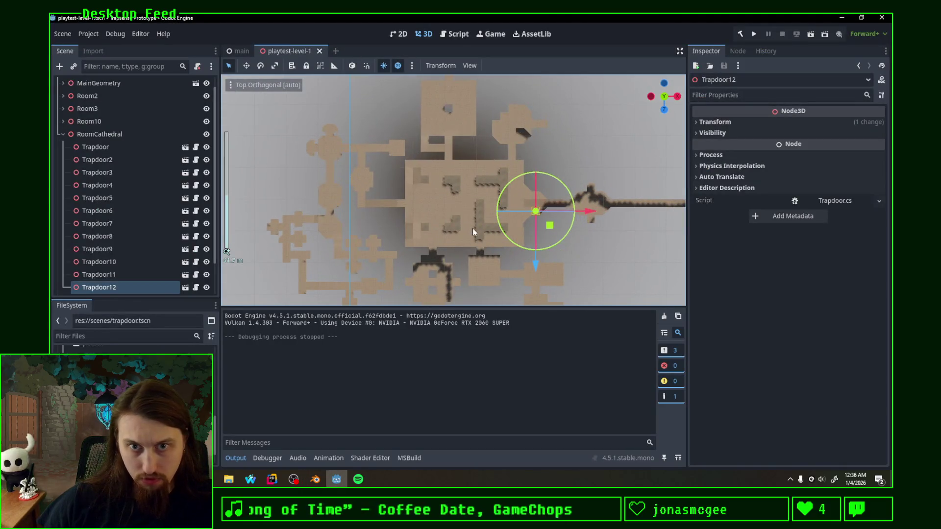
Orbit the Godot viewport down near Trapdoor12's floor, then return to Blender.
{"action": "mouse_move", "coordinate": [489, 227]}
{"action": "left_mouse_down"}
{"action": "mouse_move", "coordinate": [475, 195]}
{"action": "mouse_move", "coordinate": [490, 196]}
{"action": "mouse_move", "coordinate": [436, 195]}
{"action": "left_mouse_up"}
{"action": "left_click", "coordinate": [315, 479]}
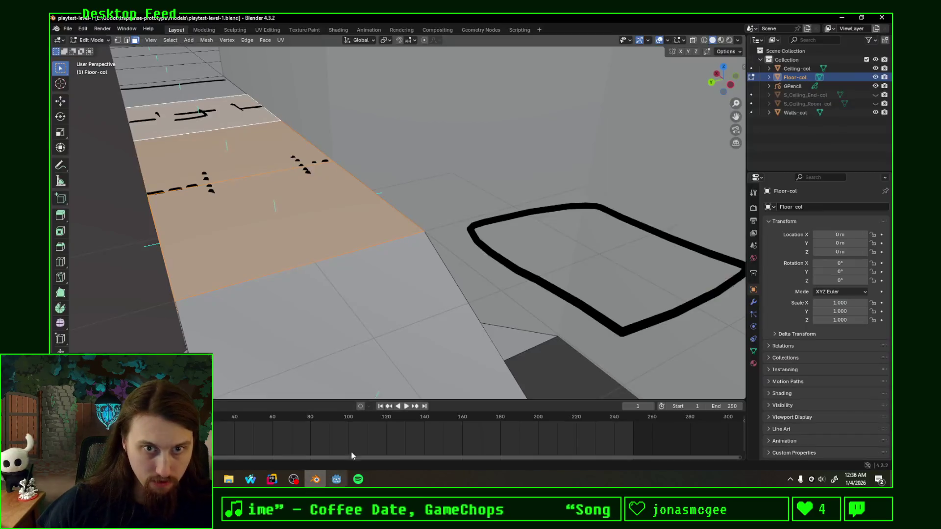
Select the upper corridor floor faces and view them from straight above.
{"action": "left_click", "coordinate": [209, 146], "text": "shift"}
{"action": "left_click", "coordinate": [209, 146], "text": "shift"}
{"action": "left_click", "coordinate": [249, 108], "text": "shift"}
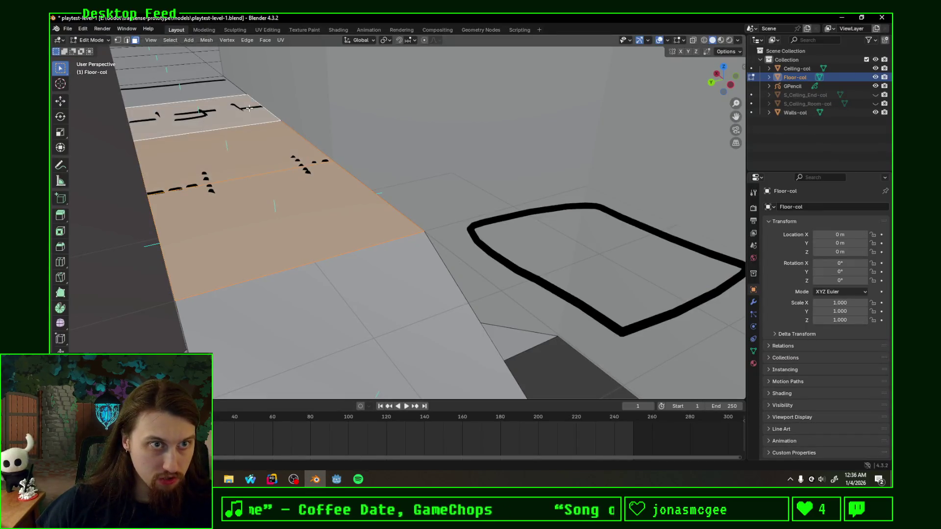
{"action": "left_click", "coordinate": [724, 67]}
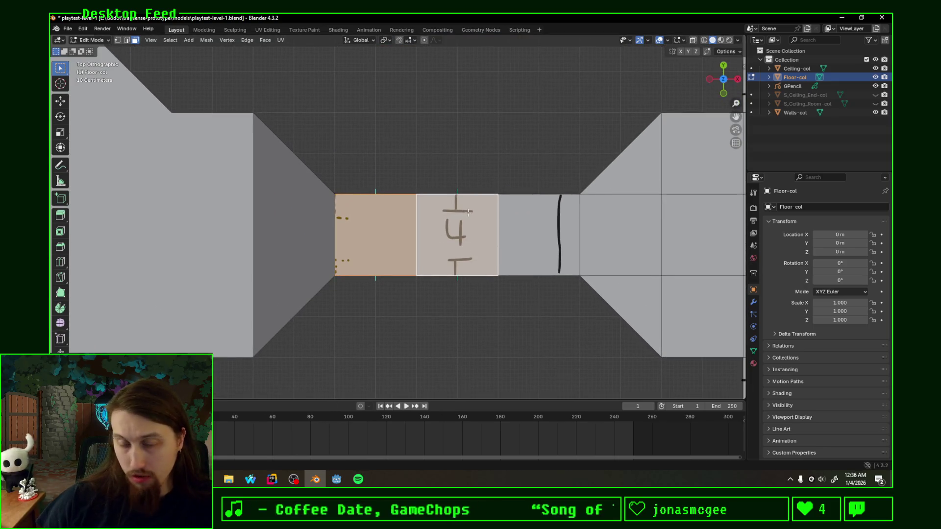
{"action": "scroll", "coordinate": [468, 212], "scroll_direction": "down", "scroll_amount": 4}
{"action": "scroll", "coordinate": [468, 212], "scroll_direction": "up", "scroll_amount": 1}
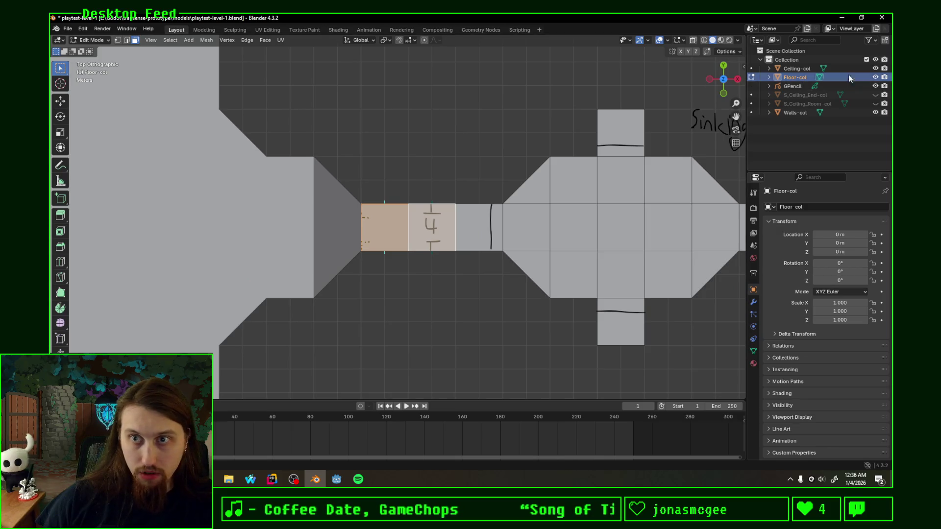
Hide Ceiling-col to reveal the corridor floor, return to Top view, and switch to UV Editing.
{"action": "left_click", "coordinate": [875, 68]}
{"action": "scroll", "coordinate": [469, 224], "scroll_direction": "up", "scroll_amount": 2}
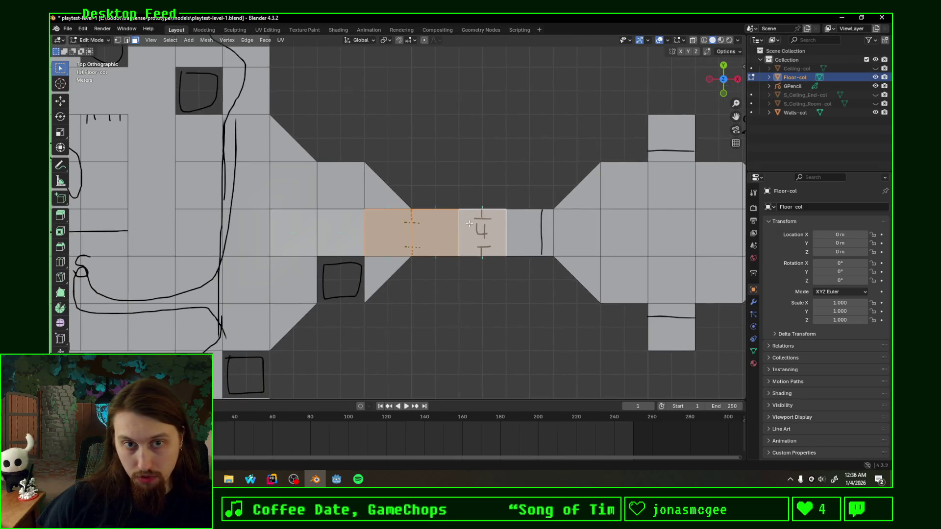
{"action": "key", "text": "F3"}
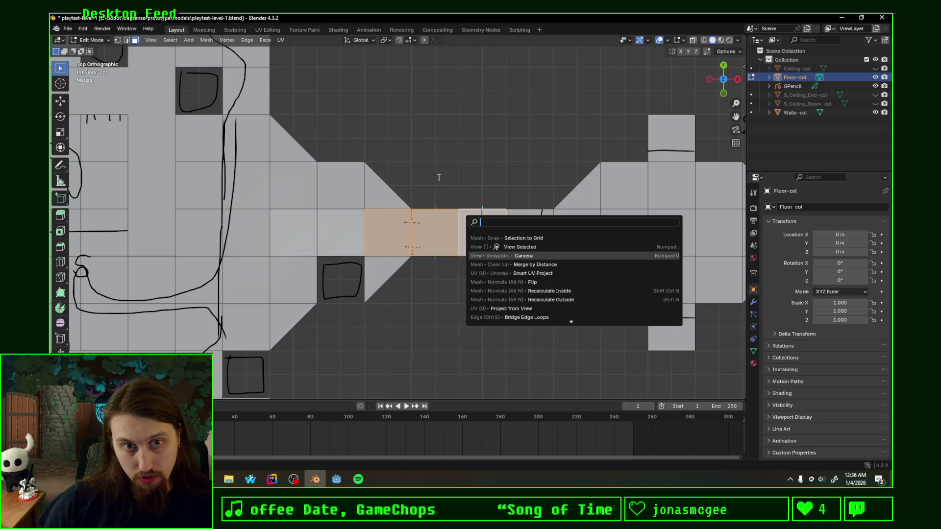
{"action": "key", "text": "Escape"}
{"action": "left_click_drag", "start_coordinate": [438, 177], "coordinate": [478, 194]}
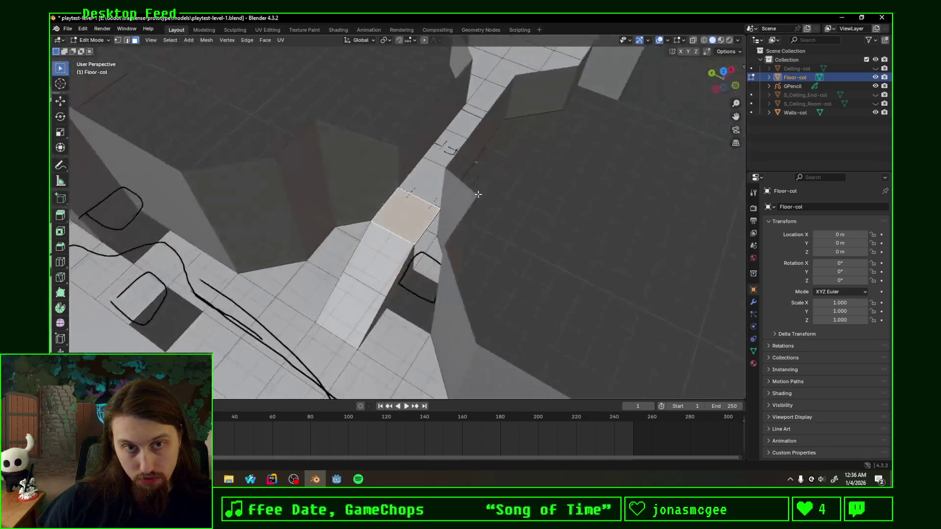
{"action": "key", "text": "KP_7"}
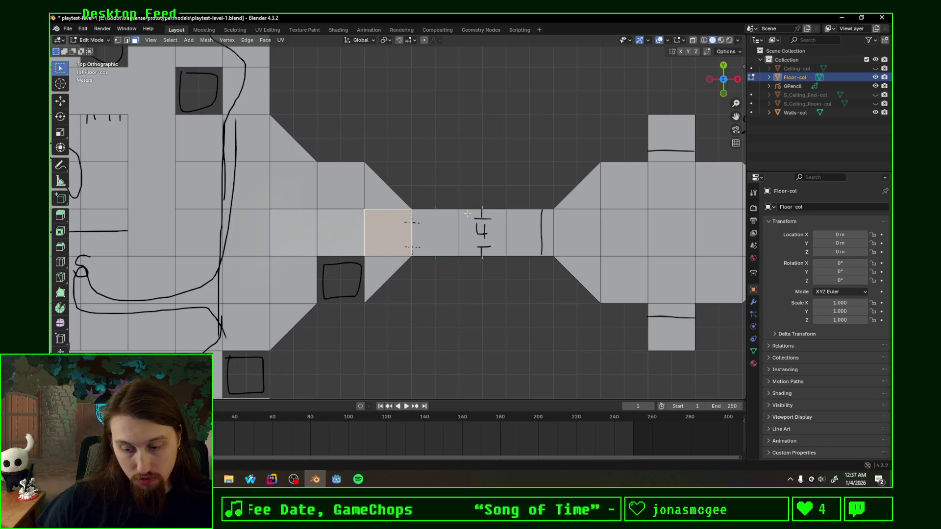
{"action": "left_click", "coordinate": [267, 30]}
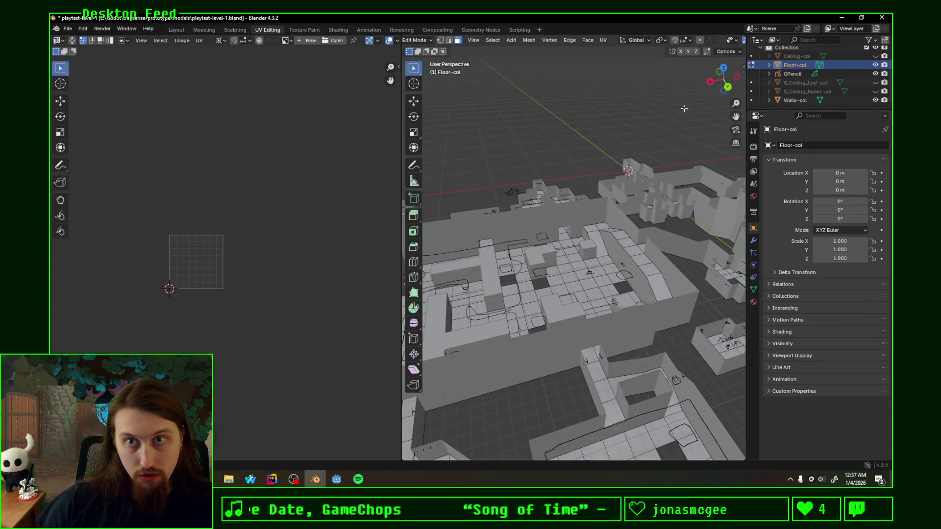
Project the first corridor floor face's UVs from the Top view.
{"action": "left_click", "coordinate": [723, 67]}
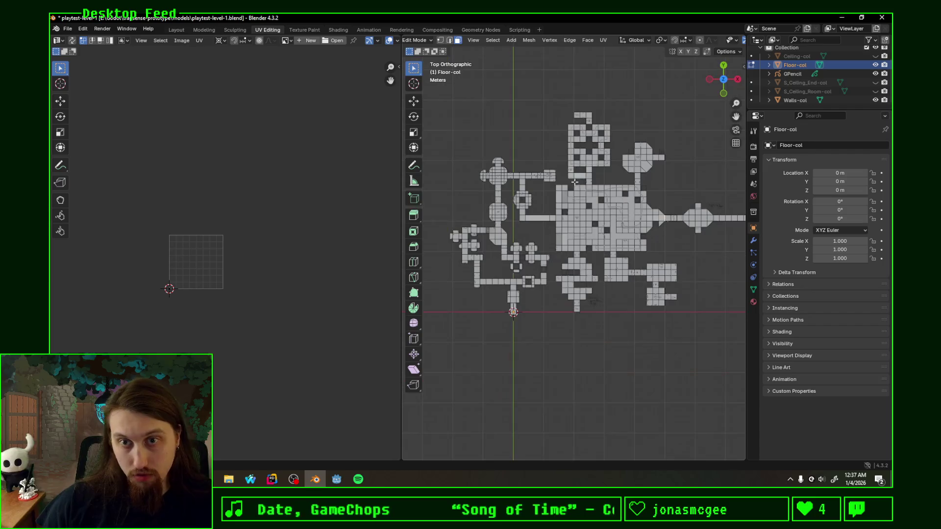
{"action": "scroll", "coordinate": [604, 258], "scroll_direction": "up", "scroll_amount": 10}
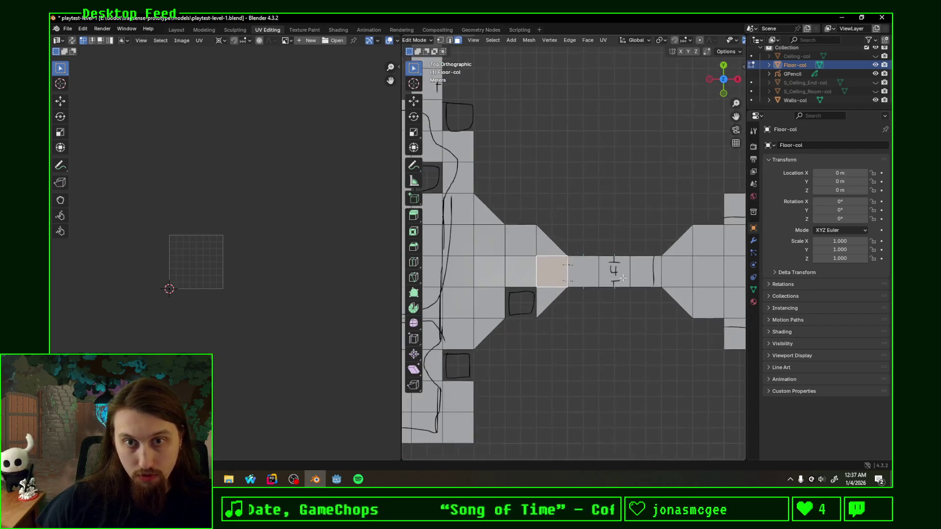
{"action": "scroll", "coordinate": [623, 278], "scroll_direction": "up", "scroll_amount": 1}
{"action": "key", "text": "u"}
{"action": "left_click", "coordinate": [595, 286]}
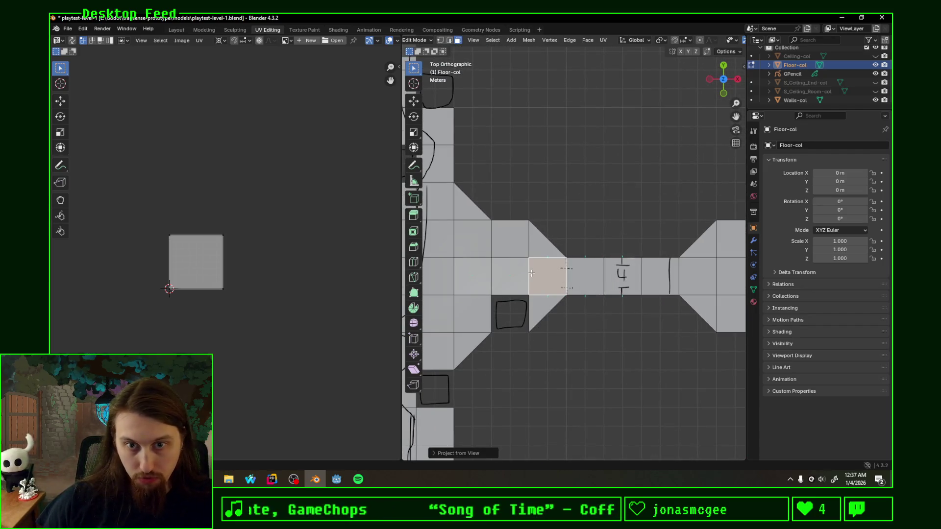
Unwrap the three floor faces with Follow Active Quads, save the blend file, return to Godot.
{"action": "left_click", "coordinate": [585, 277]}
{"action": "left_click", "coordinate": [625, 277], "text": "shift"}
{"action": "left_click", "coordinate": [546, 281], "text": "shift"}
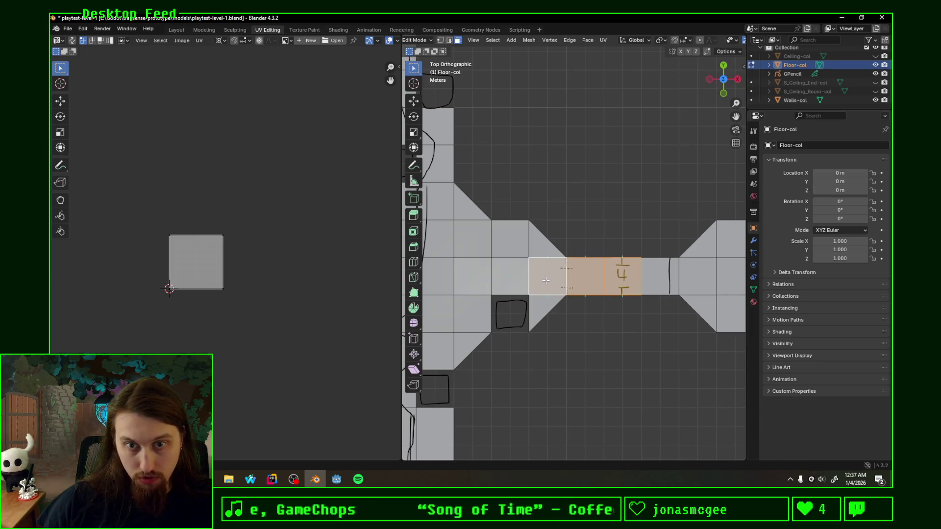
{"action": "key", "text": "a"}
{"action": "key", "text": "u"}
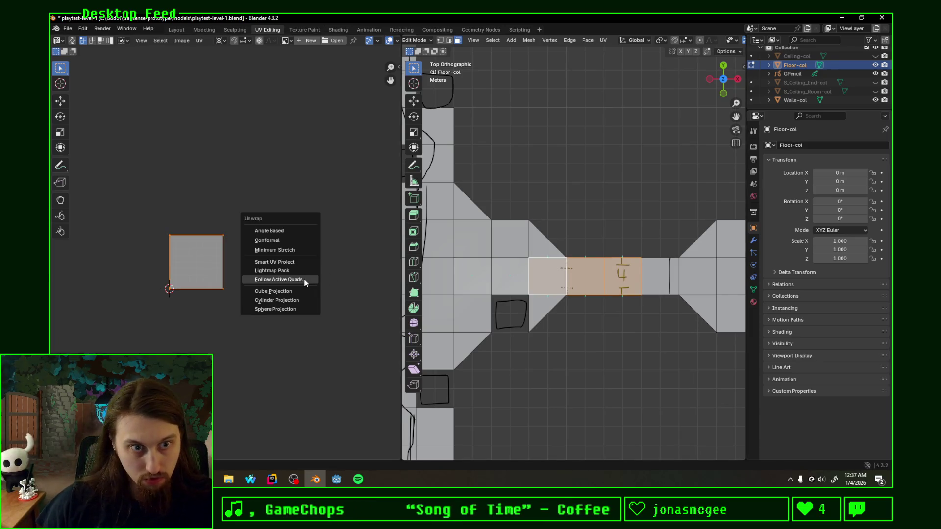
{"action": "left_click", "coordinate": [304, 279]}
{"action": "left_click", "coordinate": [284, 294]}
{"action": "key", "text": "ctrl+s"}
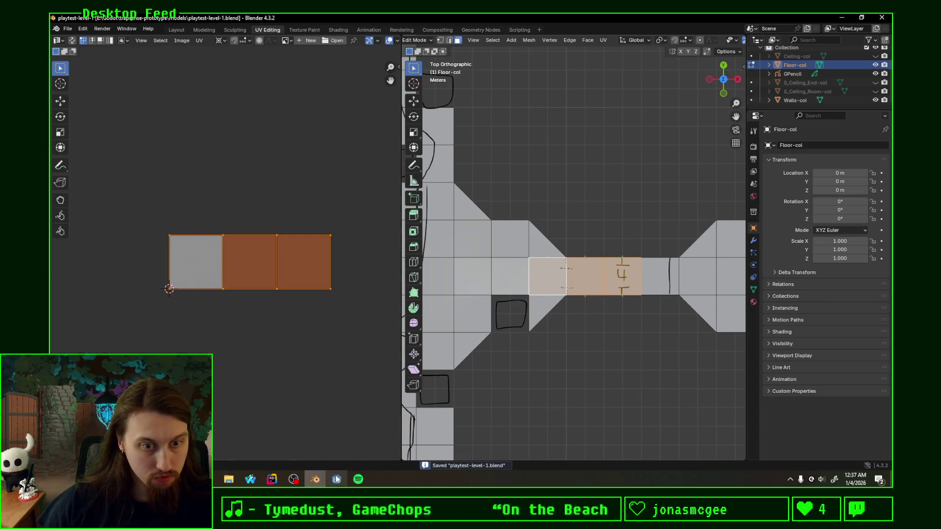
{"action": "left_click", "coordinate": [336, 479]}
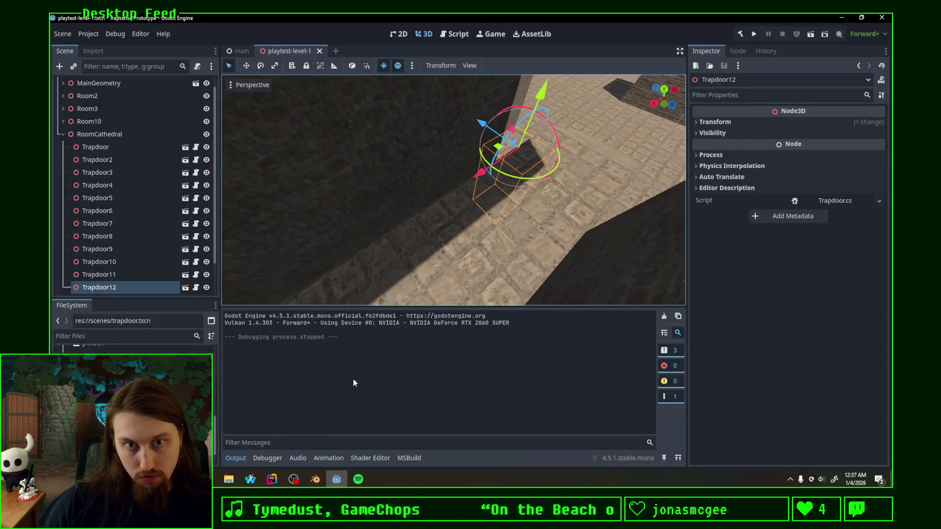
Fly the viewport camera to Trapdoor12's corridor and run the project with F5.
{"action": "scroll", "coordinate": [473, 274], "scroll_direction": "down", "scroll_amount": 3}
{"action": "scroll", "coordinate": [431, 251], "scroll_direction": "down", "scroll_amount": 2}
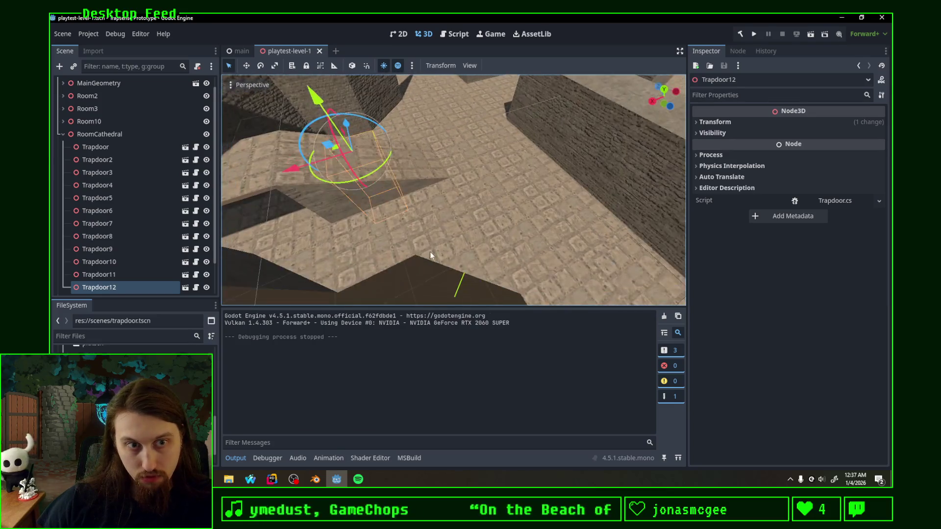
{"action": "right_click", "coordinate": [430, 251]}
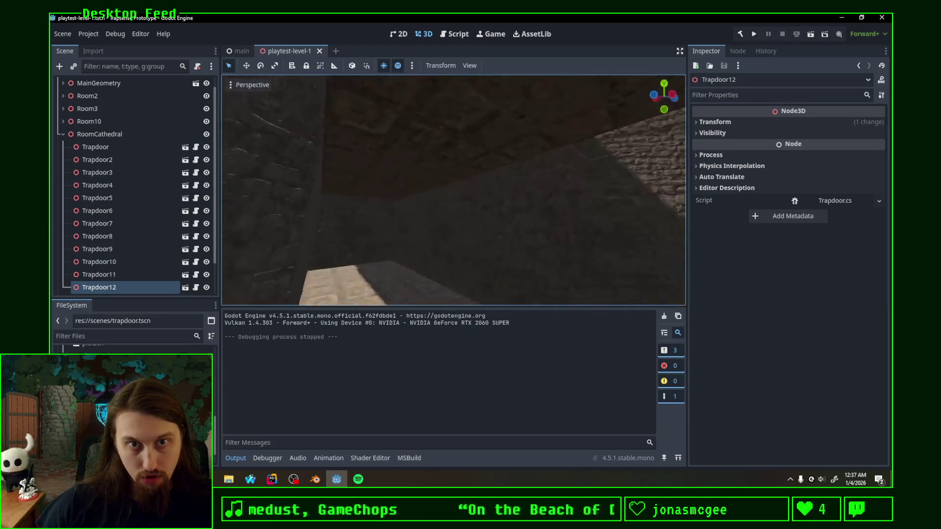
{"action": "key", "text": "w"}
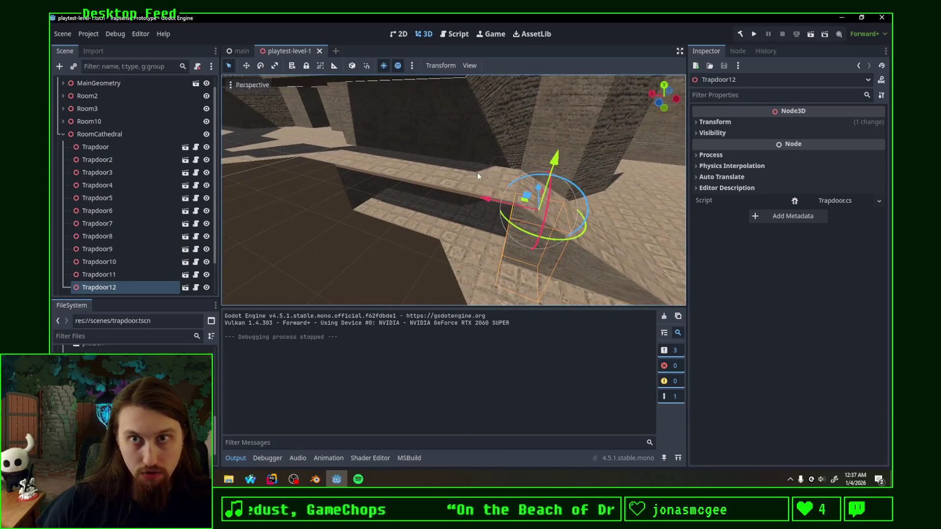
{"action": "key", "text": "F5"}
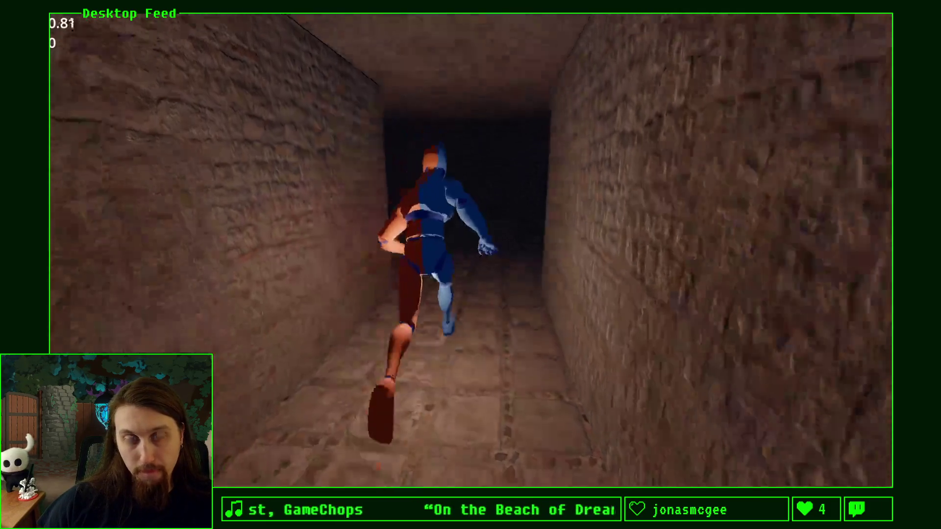
Run the character forward through the bending stone-brick corridors.
{"action": "key", "text": "w"}
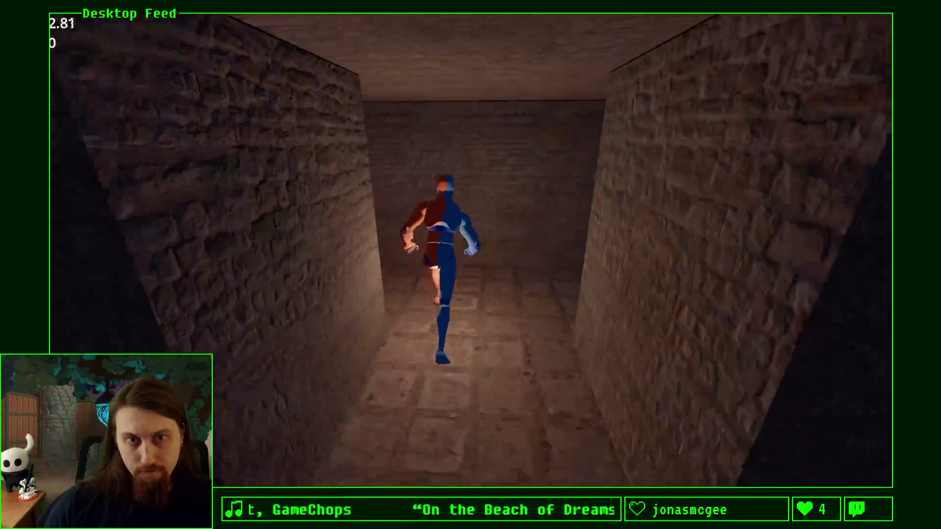
{"action": "key", "text": "w"}
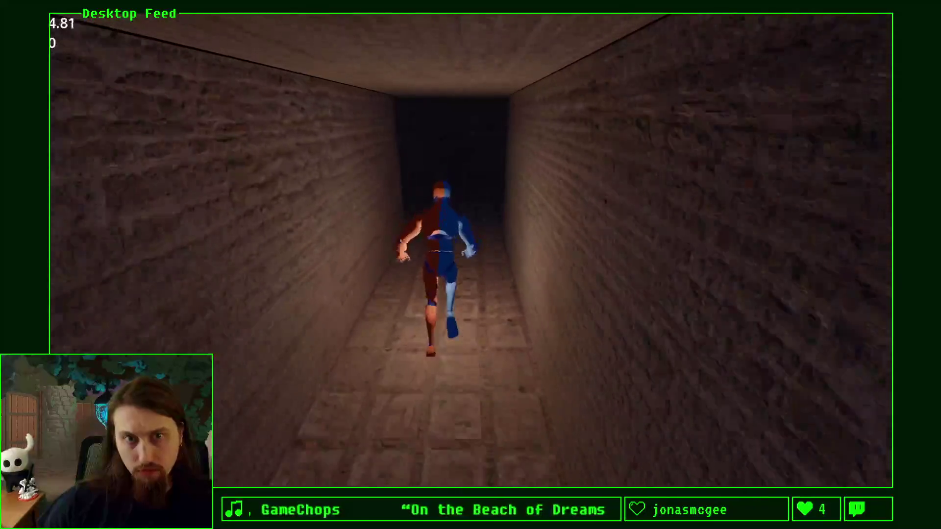
{"action": "key", "text": "w"}
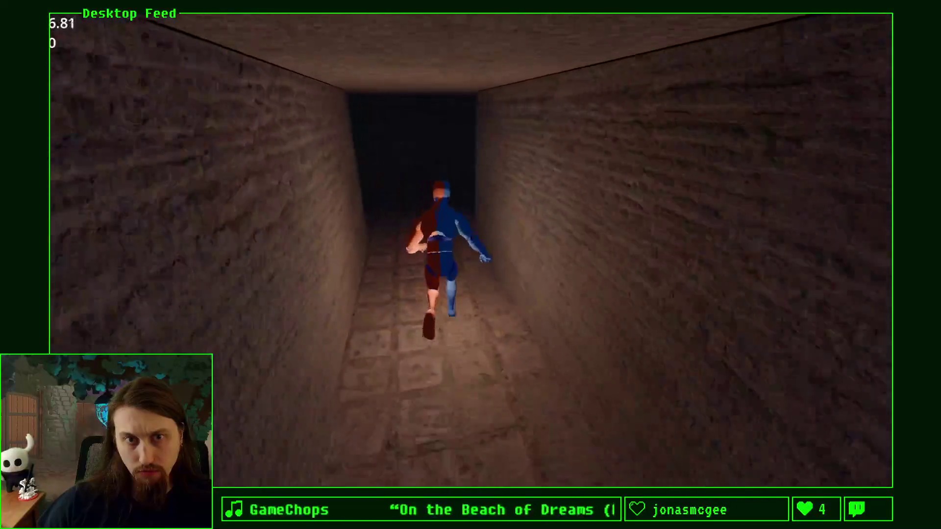
{"action": "key", "text": "w"}
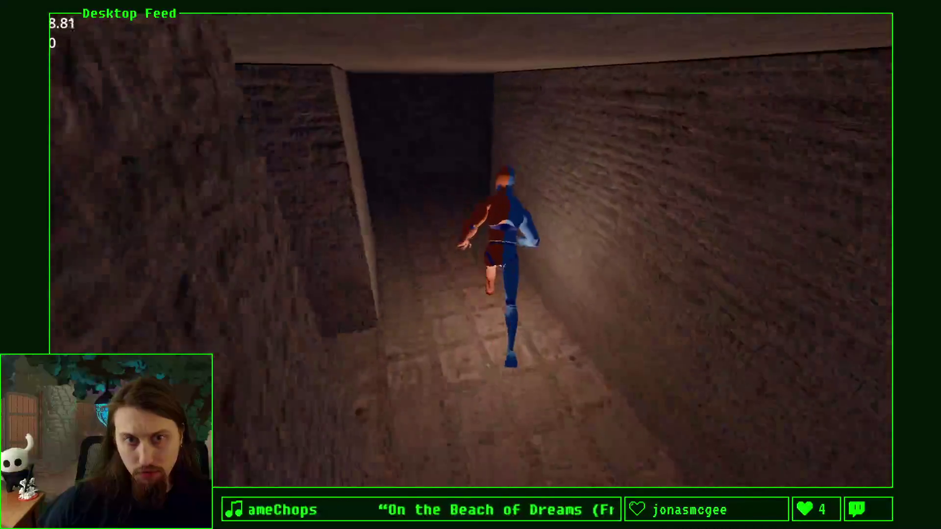
{"action": "key", "text": "w"}
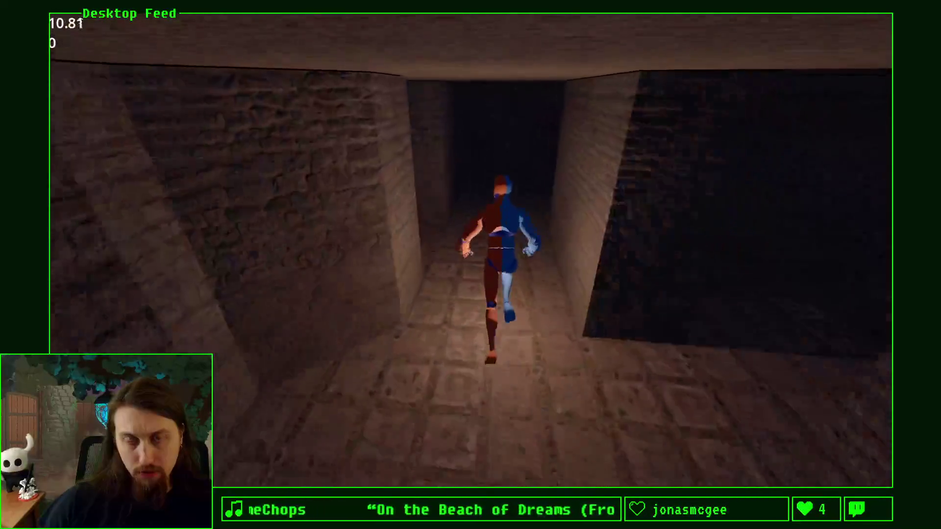
{"action": "key", "text": "w"}
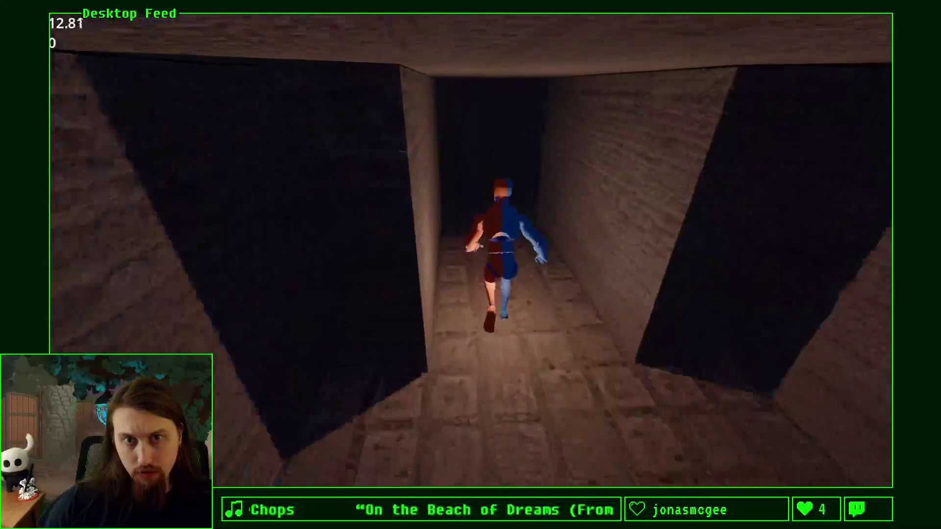
{"action": "key", "text": "w"}
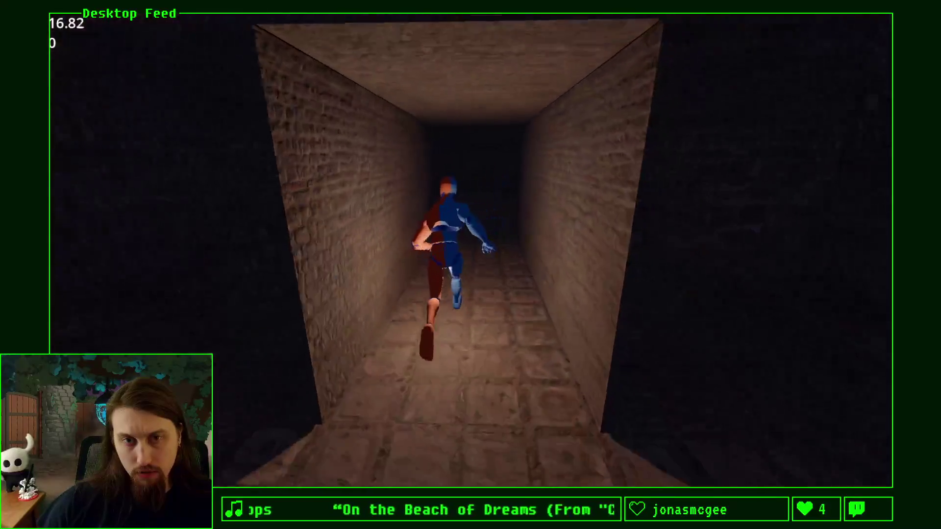
{"action": "key", "text": "w"}
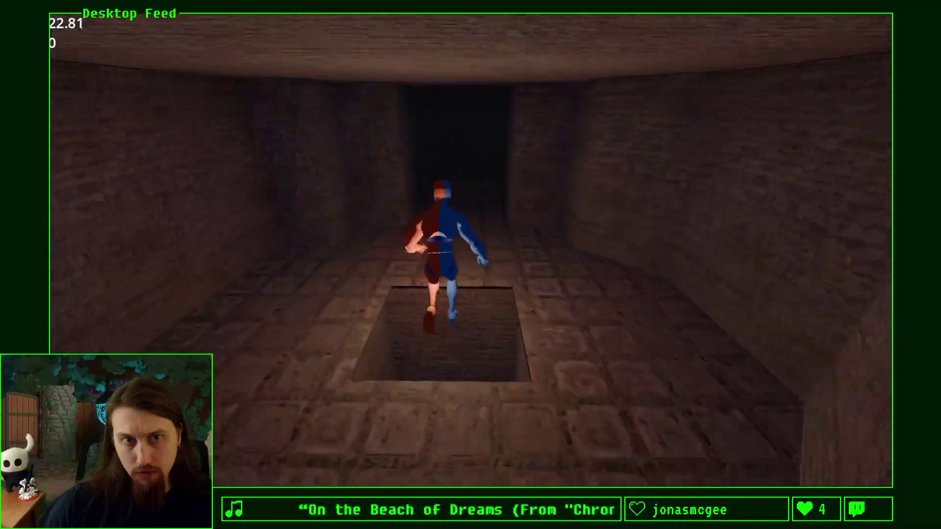
Test rewind, turn toward the long corridor, then return to the Godot editor.
{"action": "key", "text": "r"}
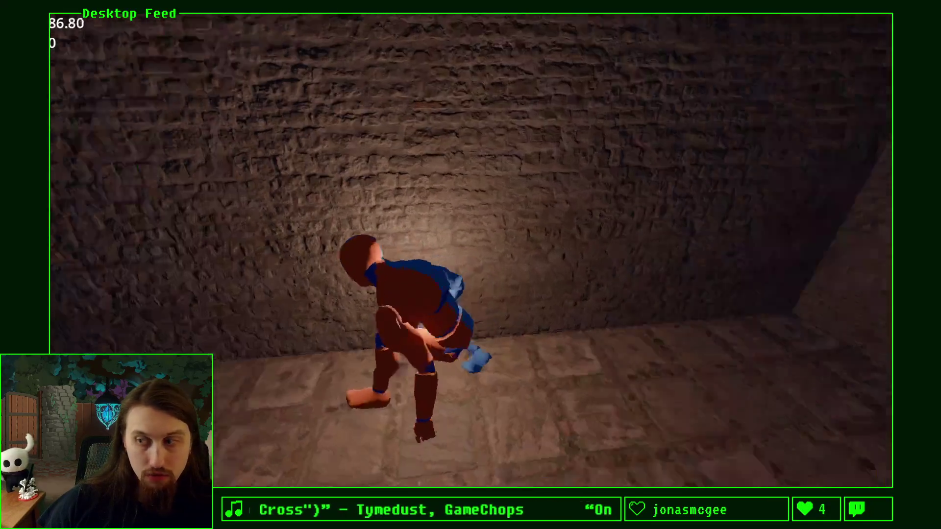
{"action": "key", "text": "w"}
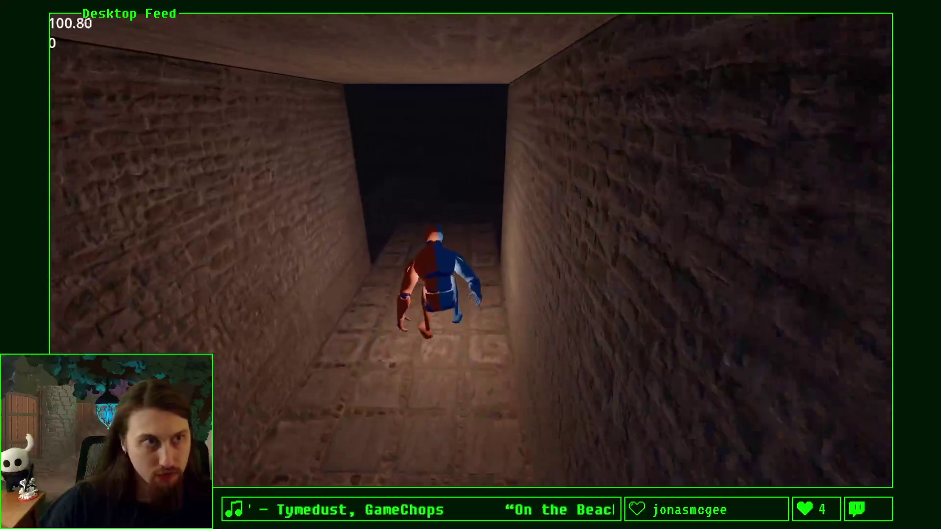
{"action": "key", "text": "alt+Tab"}
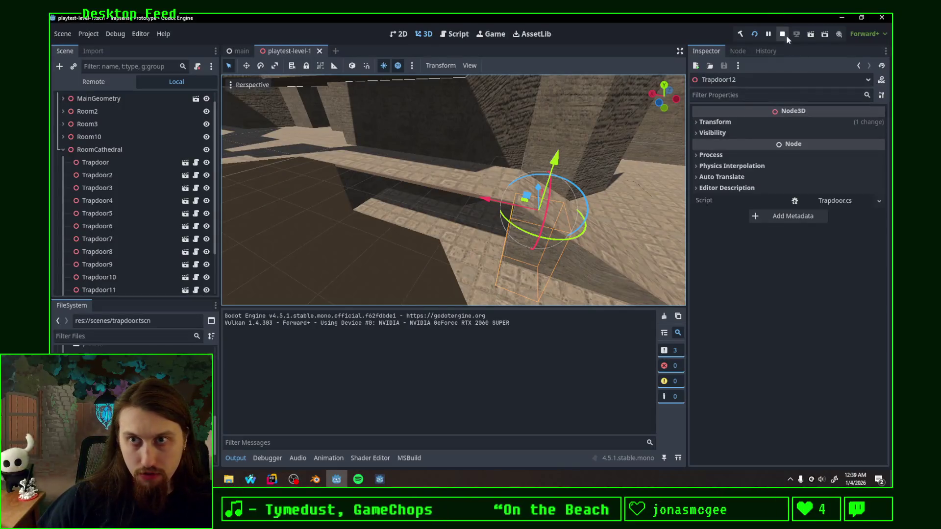
Stop the playtest, collapse RoomCathedral, and view the level zoomed in from Top Orthogonal.
{"action": "left_click", "coordinate": [783, 34]}
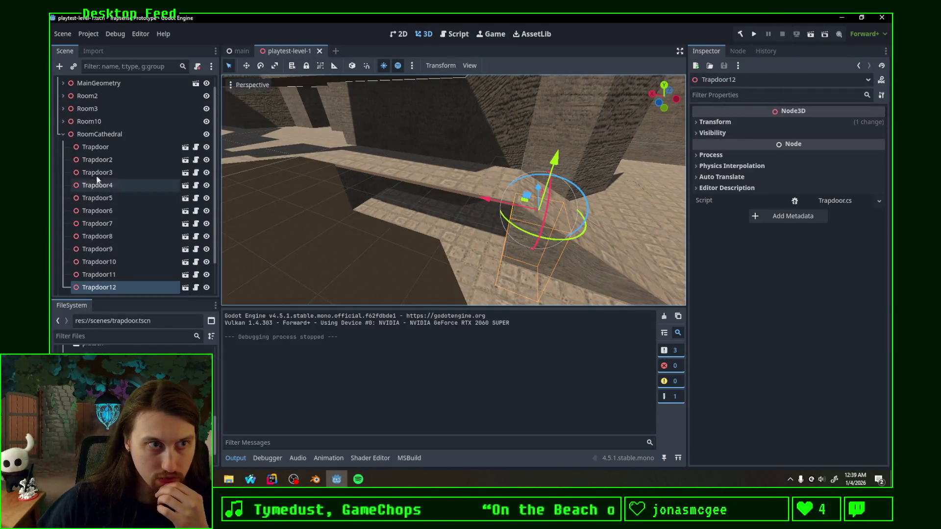
{"action": "left_click", "coordinate": [63, 133]}
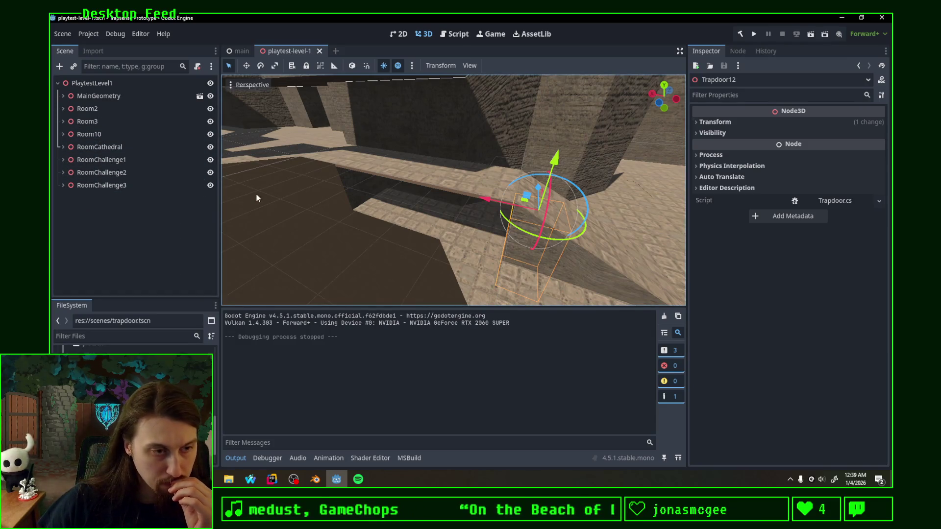
{"action": "scroll", "coordinate": [425, 217], "scroll_direction": "down", "scroll_amount": 10}
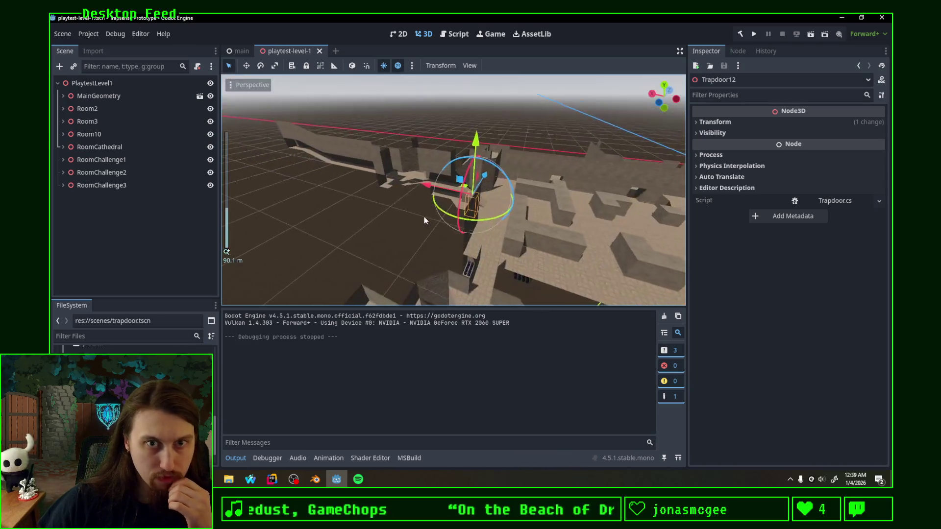
{"action": "left_click", "coordinate": [664, 86]}
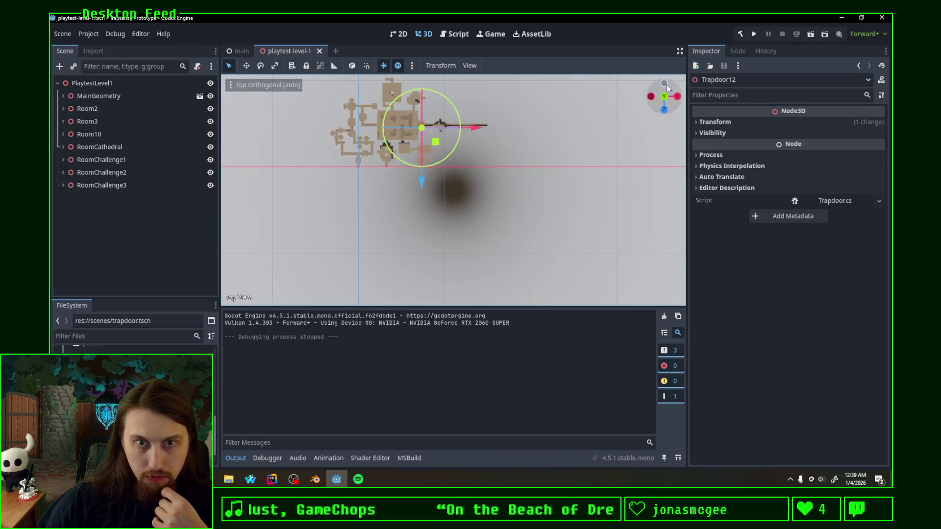
{"action": "scroll", "coordinate": [364, 164], "scroll_direction": "up", "scroll_amount": 5}
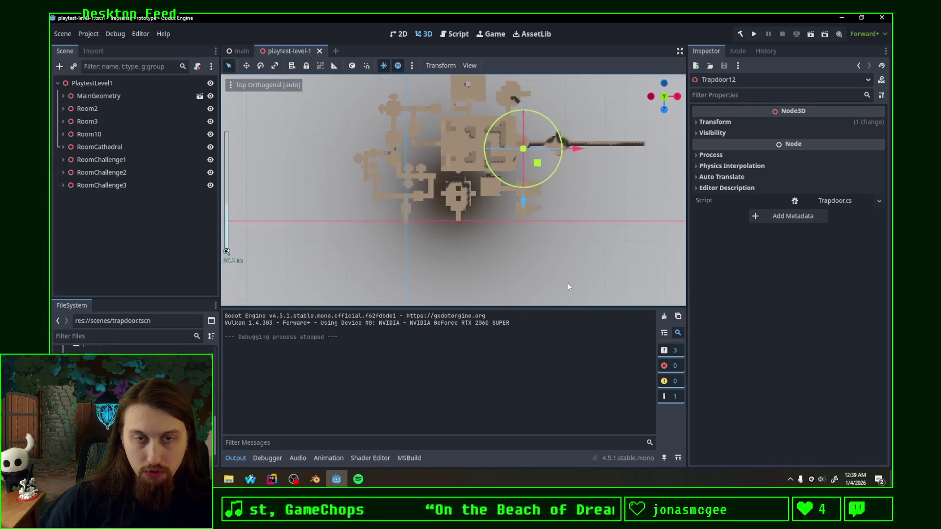
{"action": "scroll", "coordinate": [468, 233], "scroll_direction": "up", "scroll_amount": 6}
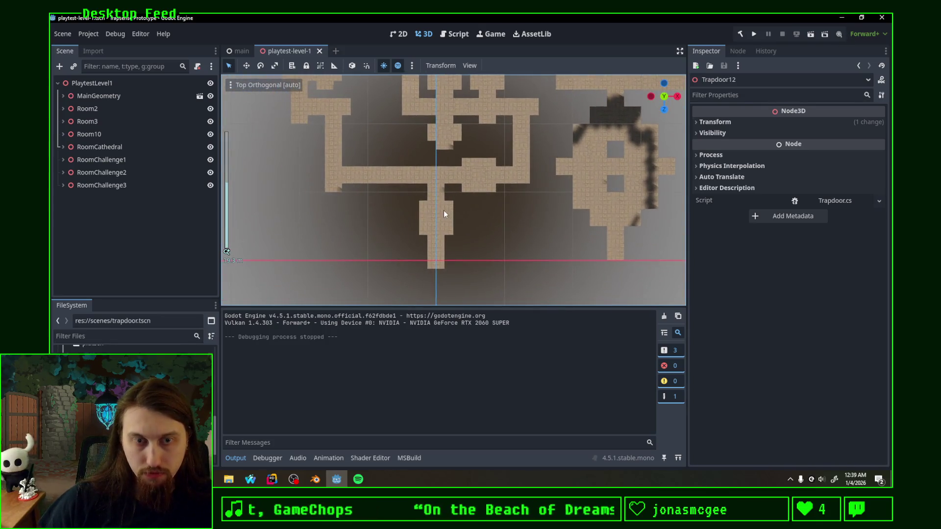
{"action": "scroll", "coordinate": [462, 224], "scroll_direction": "up", "scroll_amount": 1}
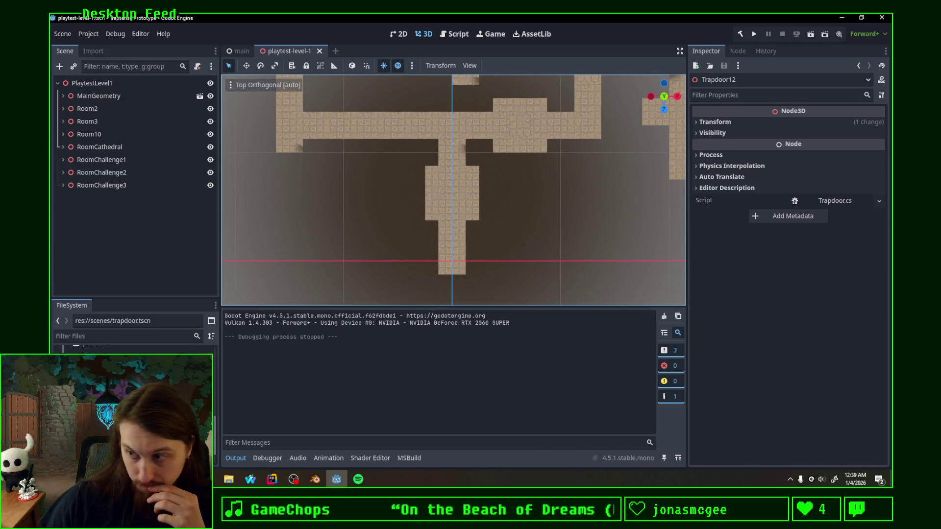
{"action": "key", "text": "alt+Tab"}
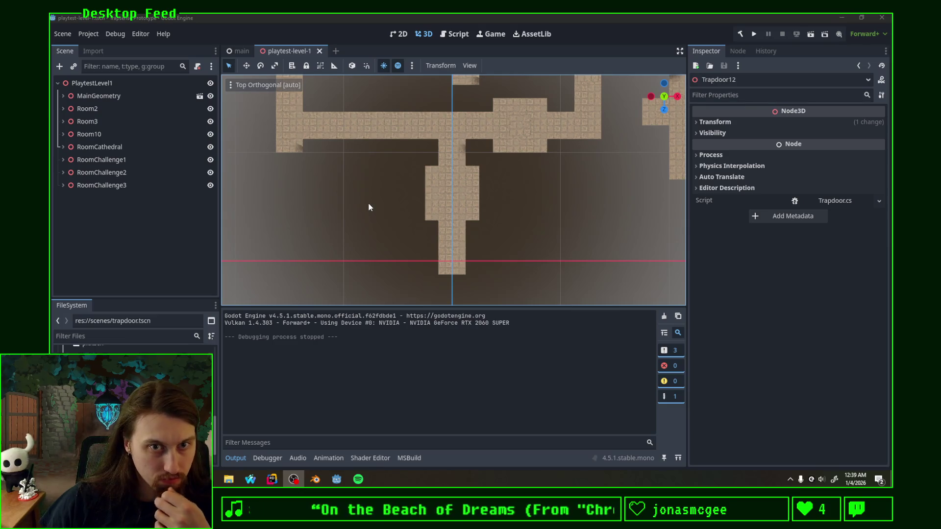
Bring Blender forward, switch to the Layout workspace, and zoom around the level's floor plan.
{"action": "left_click", "coordinate": [315, 479]}
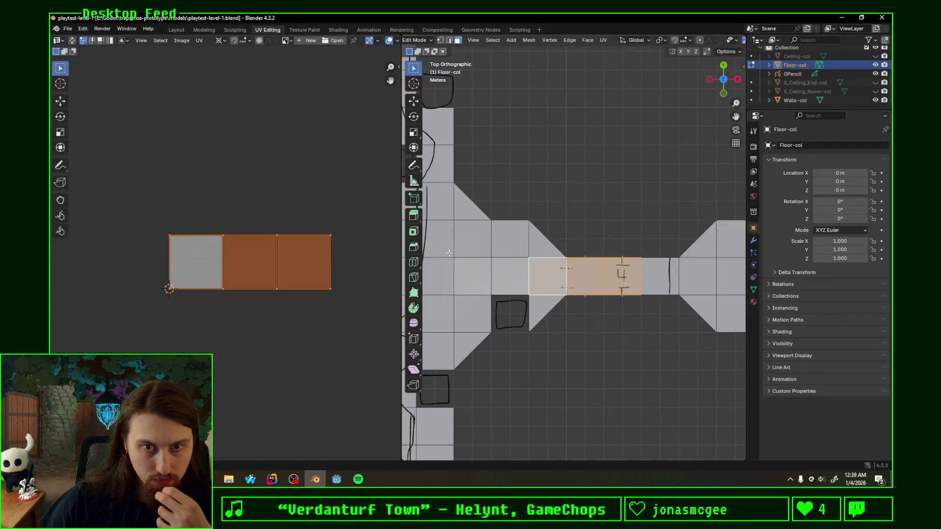
{"action": "left_click", "coordinate": [177, 29]}
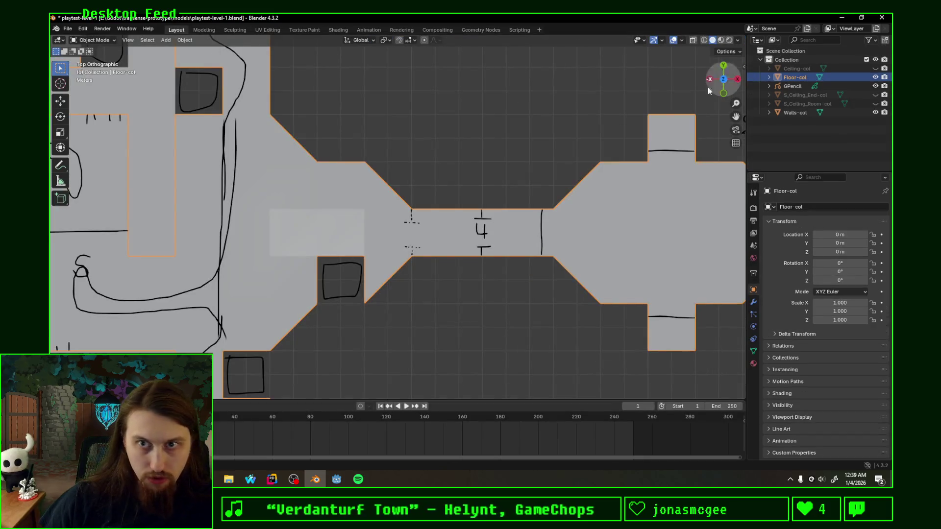
{"action": "scroll", "coordinate": [366, 254], "scroll_direction": "down", "scroll_amount": 5}
{"action": "scroll", "coordinate": [413, 287], "scroll_direction": "down", "scroll_amount": 2}
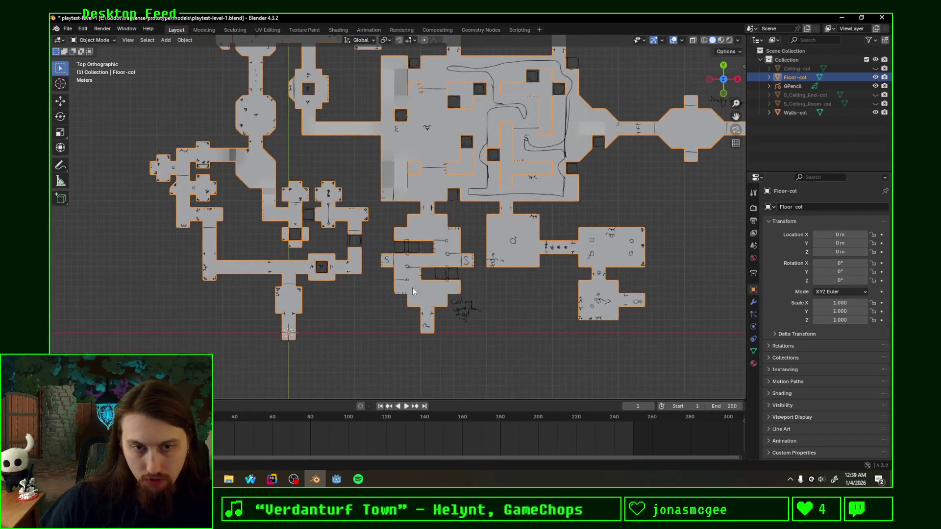
{"action": "scroll", "coordinate": [489, 269], "scroll_direction": "up", "scroll_amount": 2}
{"action": "scroll", "coordinate": [488, 268], "scroll_direction": "up", "scroll_amount": 6}
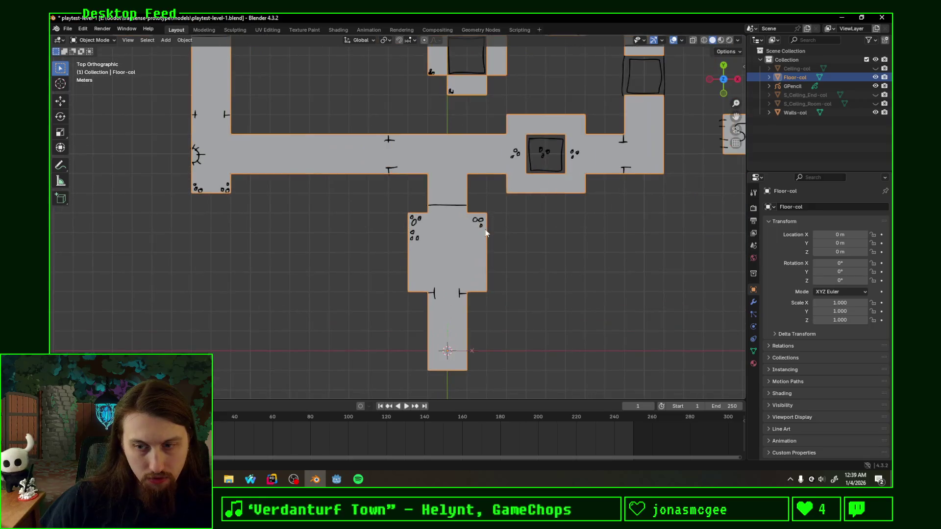
{"action": "scroll", "coordinate": [479, 226], "scroll_direction": "up", "scroll_amount": 3}
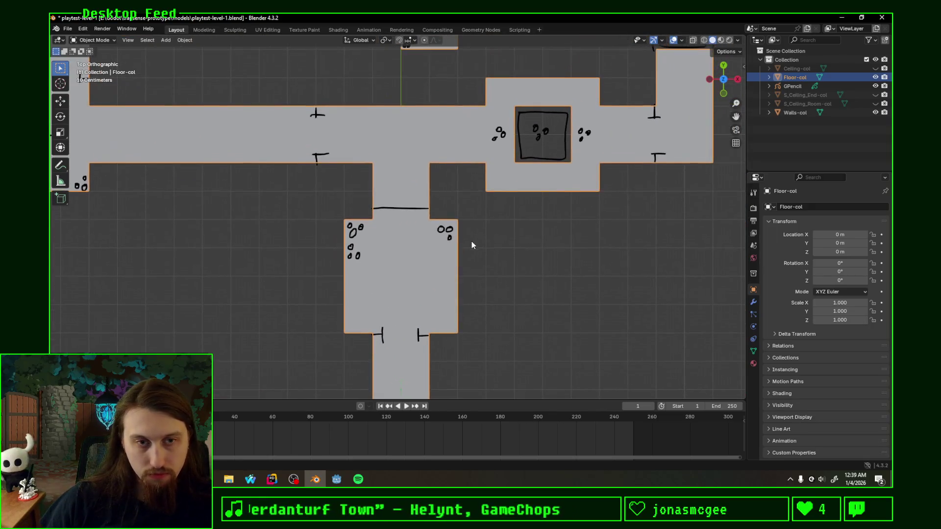
{"action": "scroll", "coordinate": [489, 240], "scroll_direction": "down", "scroll_amount": 2}
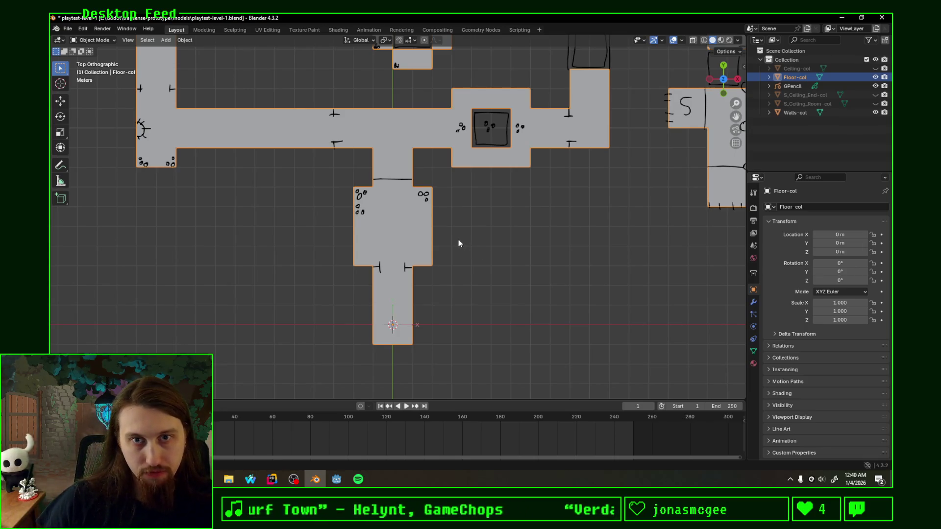
{"action": "scroll", "coordinate": [458, 243], "scroll_direction": "up", "scroll_amount": 3}
{"action": "scroll", "coordinate": [433, 286], "scroll_direction": "down", "scroll_amount": 5}
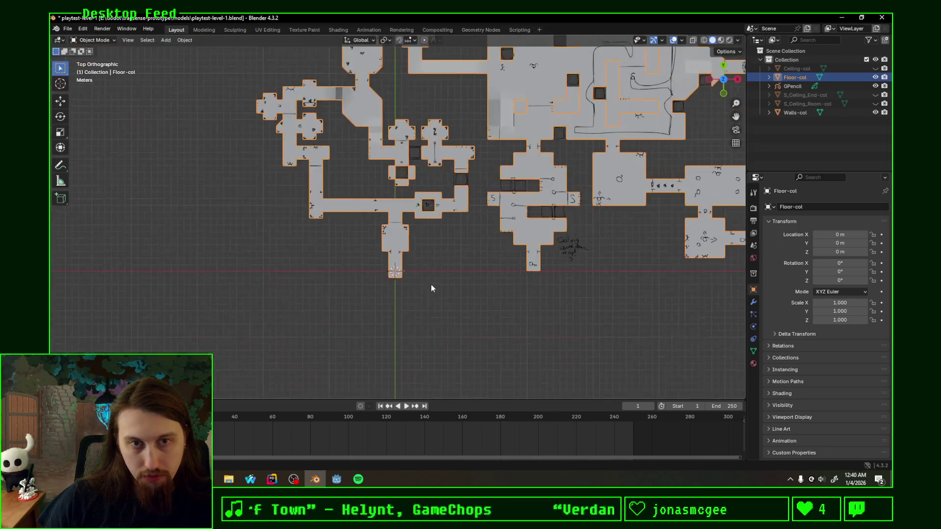
{"action": "scroll", "coordinate": [428, 286], "scroll_direction": "up", "scroll_amount": 4}
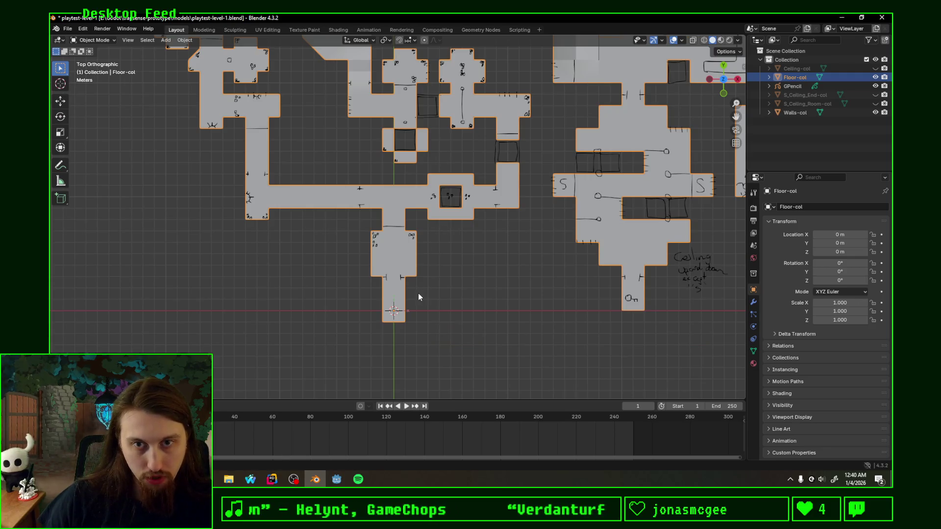
{"action": "scroll", "coordinate": [392, 289], "scroll_direction": "up", "scroll_amount": 2}
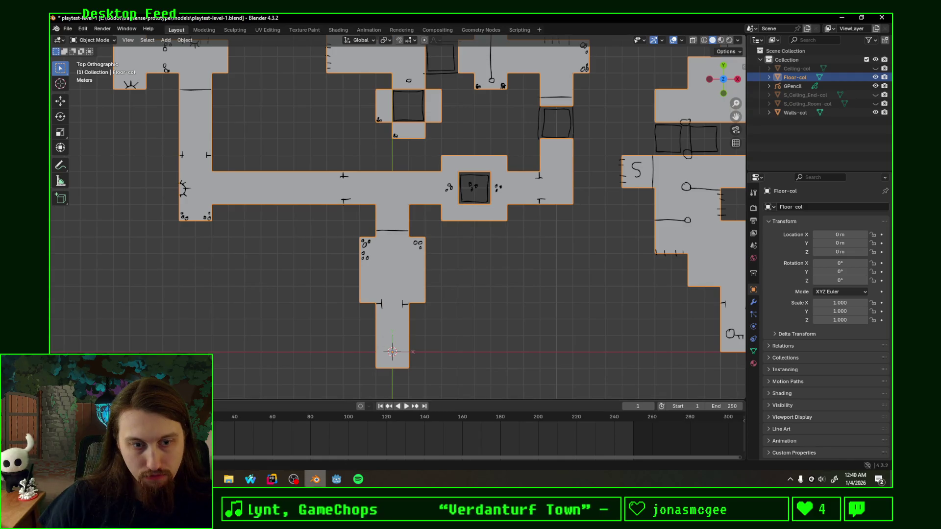
{"action": "mouse_move", "coordinate": [337, 483]}
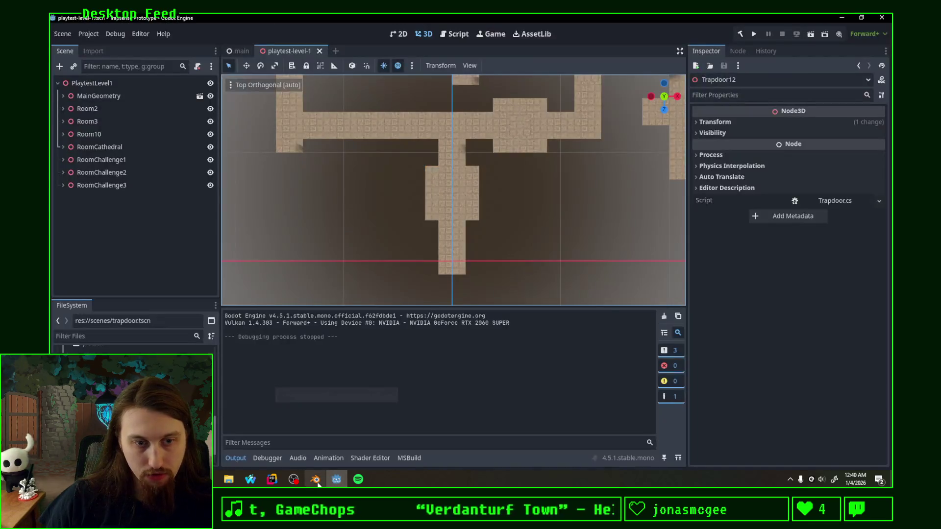
Add a Node3D child to PlaytestLevel1, name it Room1, and place it below MainGeometry.
{"action": "key", "text": "alt+Tab"}
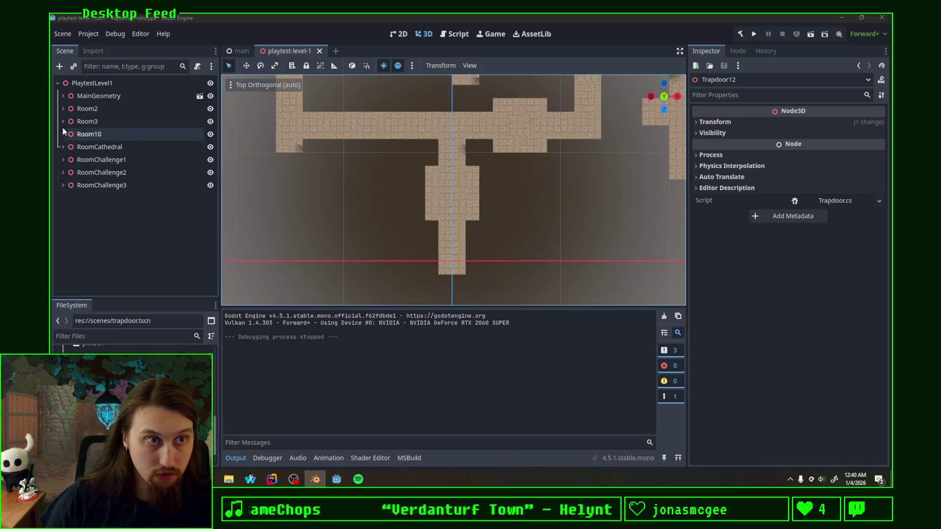
{"action": "left_click", "coordinate": [88, 109]}
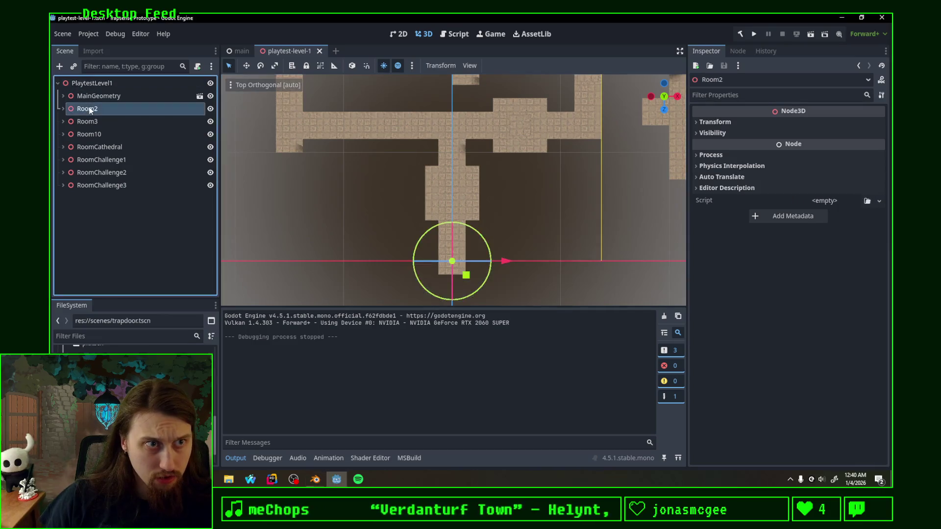
{"action": "right_click", "coordinate": [93, 86]}
{"action": "left_click", "coordinate": [127, 89]}
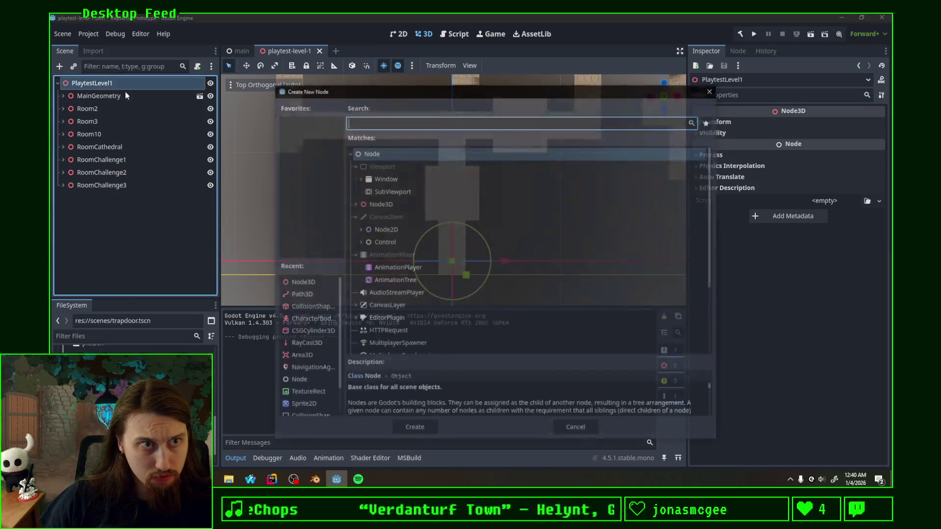
{"action": "double_click", "coordinate": [387, 204]}
{"action": "double_click", "coordinate": [89, 198]}
{"action": "type", "text": "Room1"}
{"action": "key", "text": "Return"}
{"action": "left_click_drag", "start_coordinate": [102, 203], "coordinate": [111, 105]}
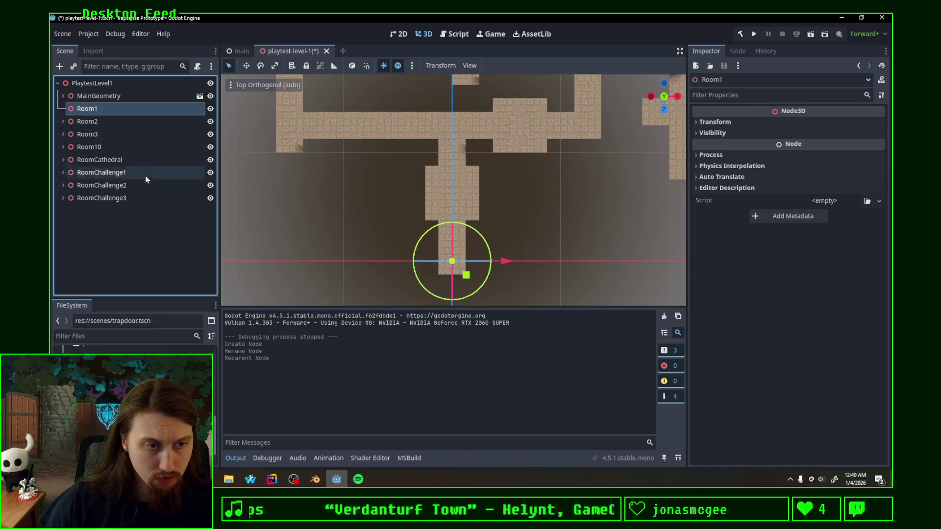
{"action": "scroll", "coordinate": [132, 392], "scroll_direction": "down", "scroll_amount": 2}
Instance door.tscn into Room1, moving and rotating it to span the corridor.
{"action": "mouse_move", "coordinate": [101, 346]}
{"action": "left_mouse_down"}
{"action": "mouse_move", "coordinate": [112, 205]}
{"action": "mouse_move", "coordinate": [105, 117]}
{"action": "mouse_move", "coordinate": [95, 111]}
{"action": "left_mouse_up"}
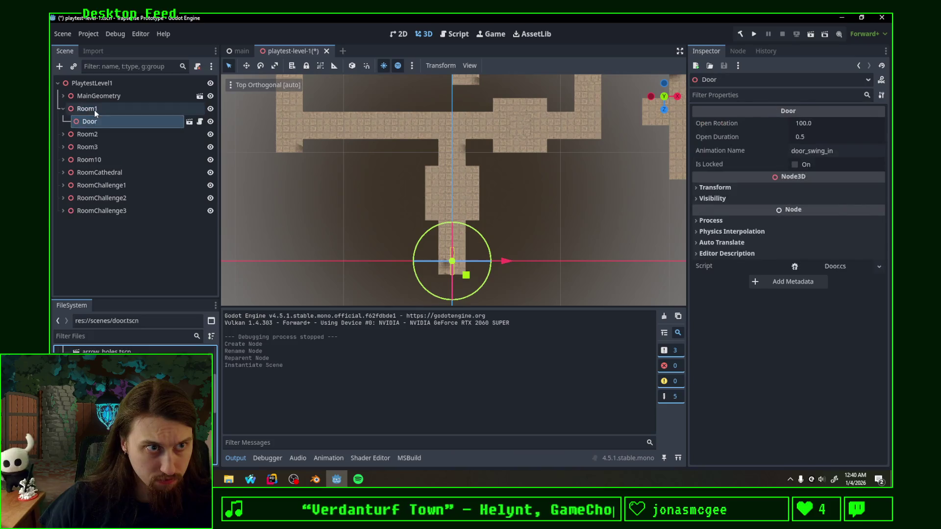
{"action": "mouse_move", "coordinate": [466, 278]}
{"action": "left_mouse_down"}
{"action": "mouse_move", "coordinate": [467, 236]}
{"action": "mouse_move", "coordinate": [445, 258]}
{"action": "mouse_move", "coordinate": [500, 196]}
{"action": "mouse_move", "coordinate": [468, 170]}
{"action": "mouse_move", "coordinate": [447, 182]}
{"action": "left_mouse_up"}
{"action": "scroll", "coordinate": [452, 192], "scroll_direction": "up", "scroll_amount": 2}
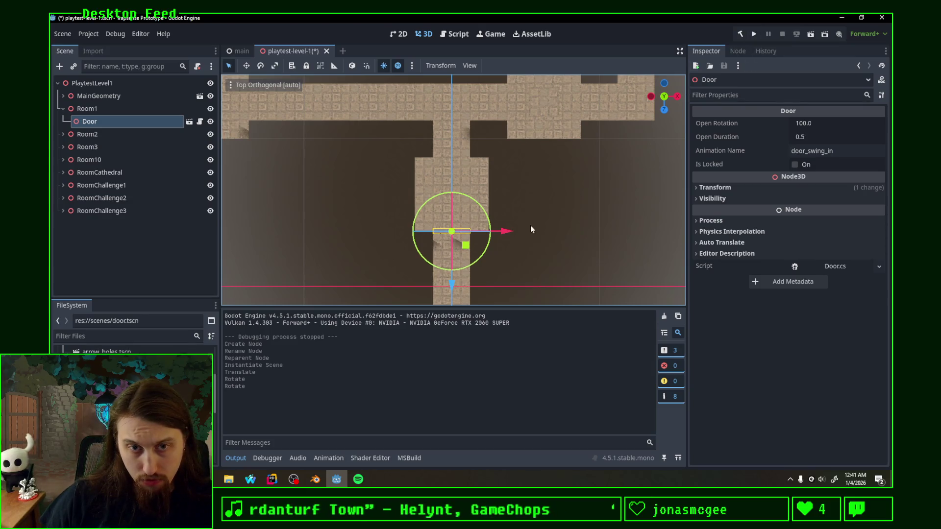
{"action": "mouse_move", "coordinate": [480, 248]}
{"action": "left_mouse_down"}
{"action": "mouse_move", "coordinate": [493, 249]}
{"action": "mouse_move", "coordinate": [480, 253]}
{"action": "left_mouse_up"}
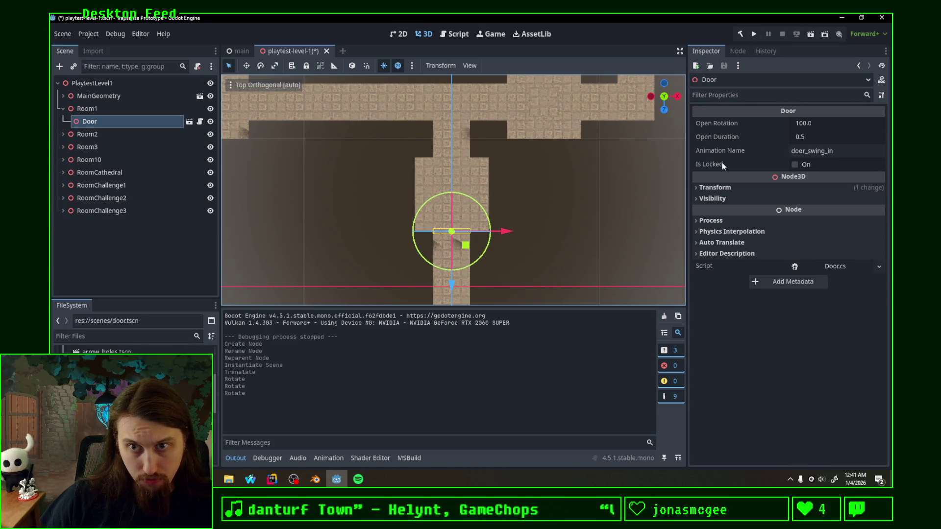
Playtest the door, then turn it to -90° on the Y axis.
{"action": "left_click", "coordinate": [711, 187]}
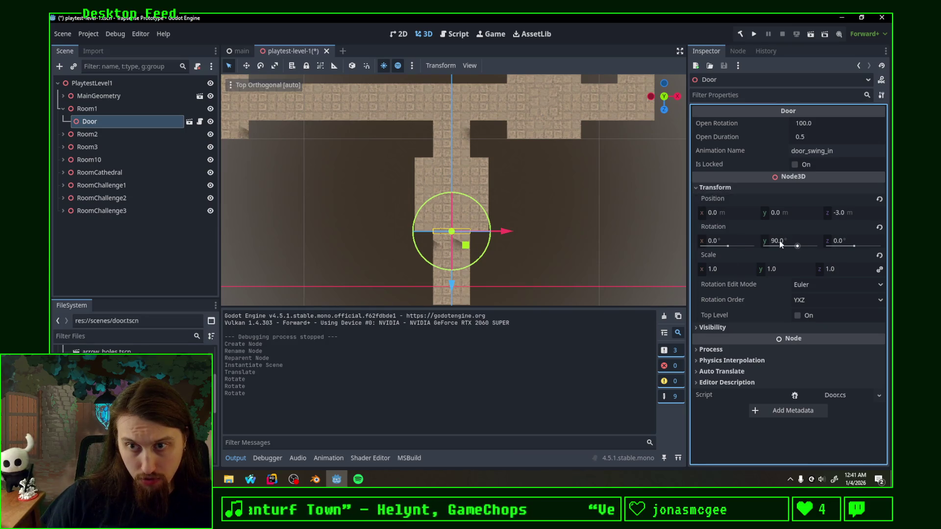
{"action": "key", "text": "F5"}
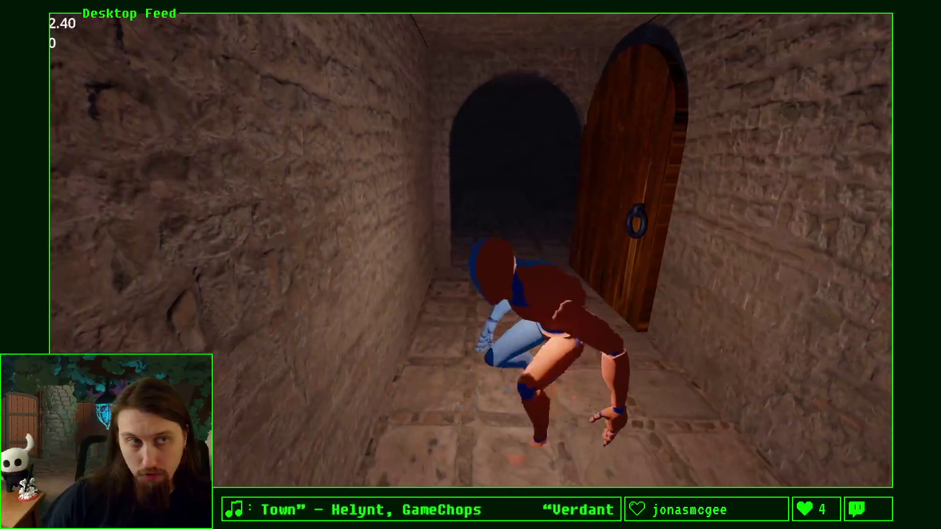
{"action": "key", "text": "Escape"}
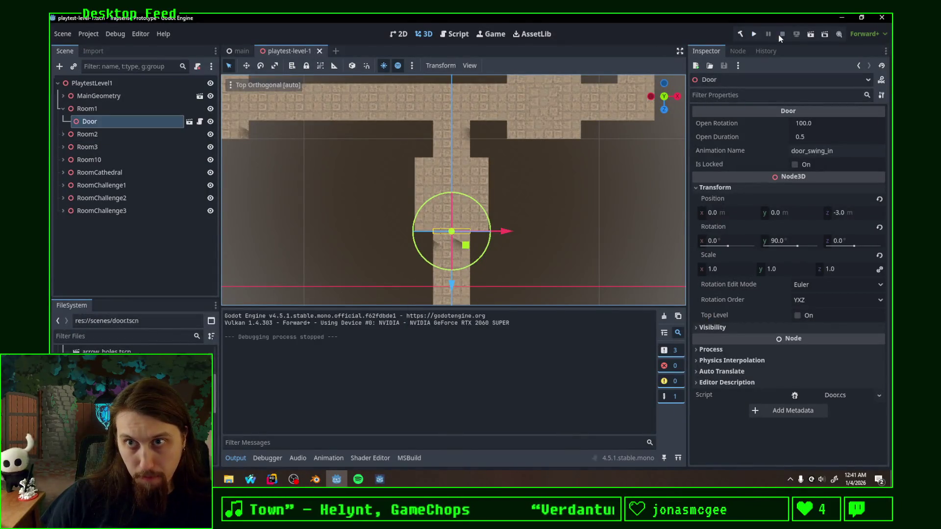
{"action": "mouse_move", "coordinate": [443, 246]}
{"action": "left_mouse_down"}
{"action": "mouse_move", "coordinate": [389, 269]}
{"action": "mouse_move", "coordinate": [369, 184]}
{"action": "mouse_move", "coordinate": [387, 167]}
{"action": "left_mouse_up"}
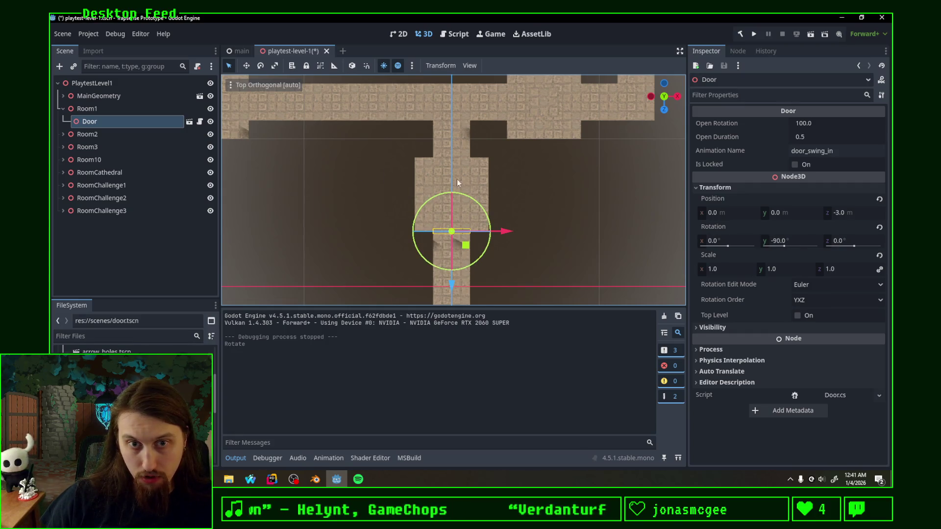
Duplicate Room1's door into Room2 and name the copy Door.
{"action": "mouse_move", "coordinate": [531, 193]}
{"action": "left_mouse_down"}
{"action": "mouse_move", "coordinate": [544, 227]}
{"action": "mouse_move", "coordinate": [546, 218]}
{"action": "left_mouse_up"}
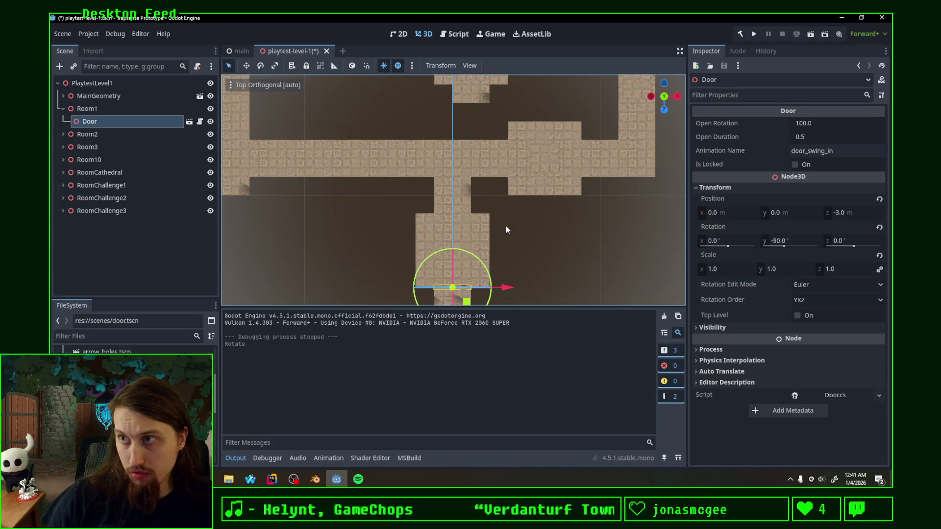
{"action": "left_click_drag", "start_coordinate": [507, 229], "coordinate": [508, 252]}
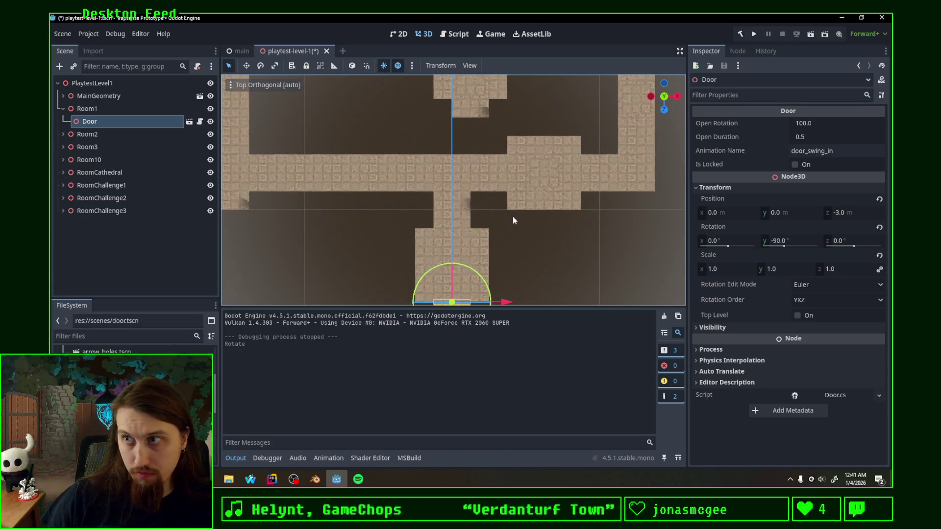
{"action": "double_click", "coordinate": [104, 134]}
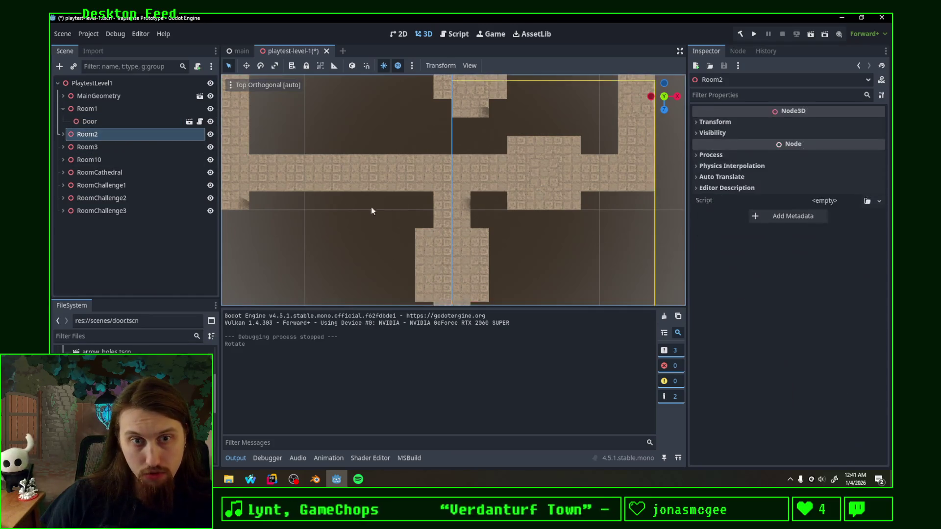
{"action": "left_click", "coordinate": [63, 134]}
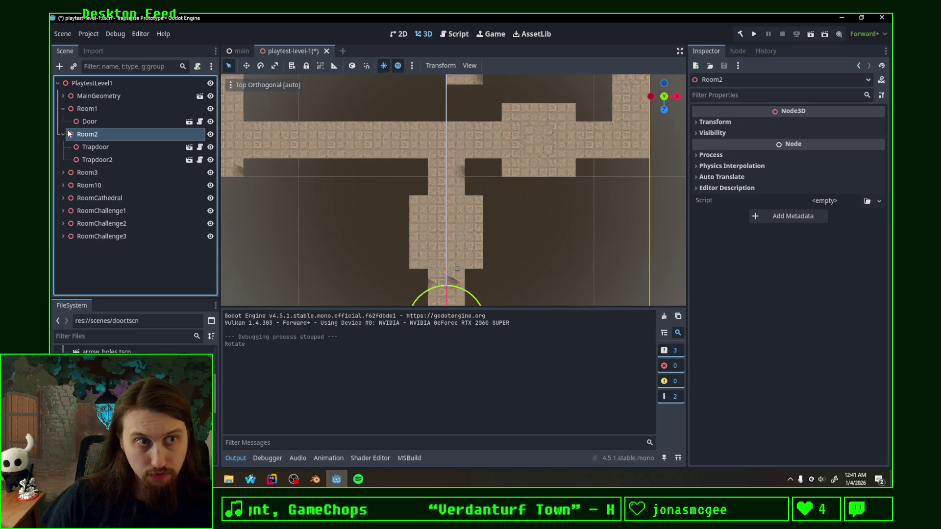
{"action": "left_click", "coordinate": [98, 122]}
{"action": "key", "text": "ctrl+d"}
{"action": "left_click_drag", "start_coordinate": [102, 135], "coordinate": [110, 166]}
{"action": "key", "text": "F2"}
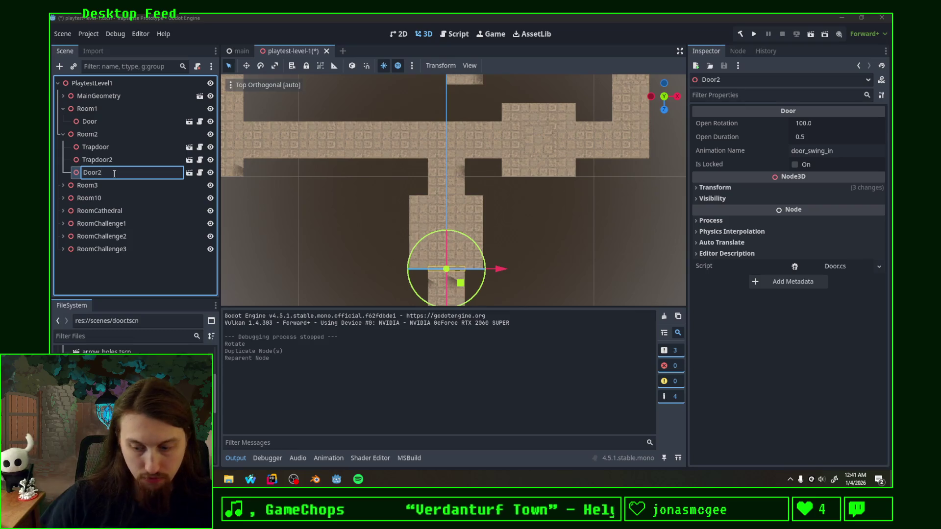
{"action": "key", "text": "BackSpace"}
{"action": "key", "text": "Return"}
Add Door2 at (-3, 0, -10) across the upper-left corridor, then move Room2's Door toward the junction.
{"action": "key", "text": "ctrl+d"}
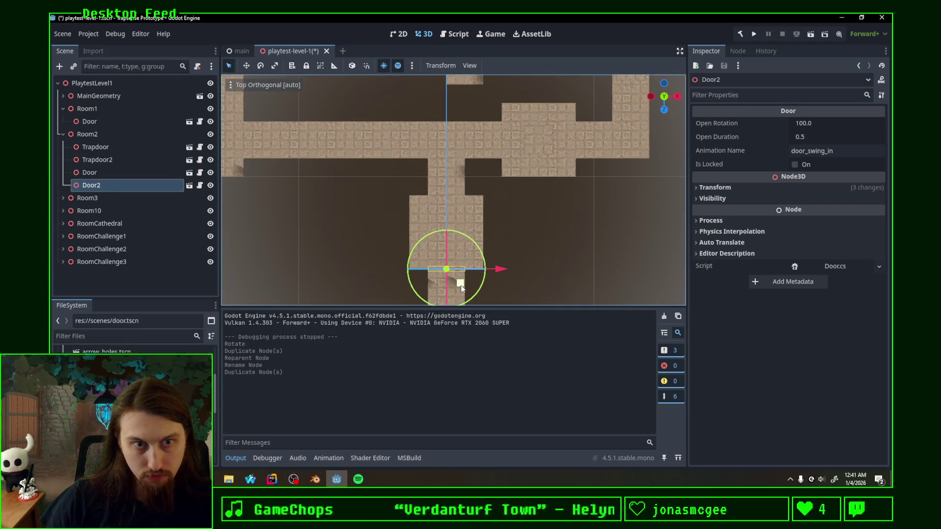
{"action": "mouse_move", "coordinate": [460, 284]}
{"action": "left_mouse_down"}
{"action": "mouse_move", "coordinate": [435, 162]}
{"action": "mouse_move", "coordinate": [400, 155]}
{"action": "mouse_move", "coordinate": [428, 147]}
{"action": "mouse_move", "coordinate": [424, 117]}
{"action": "left_mouse_up"}
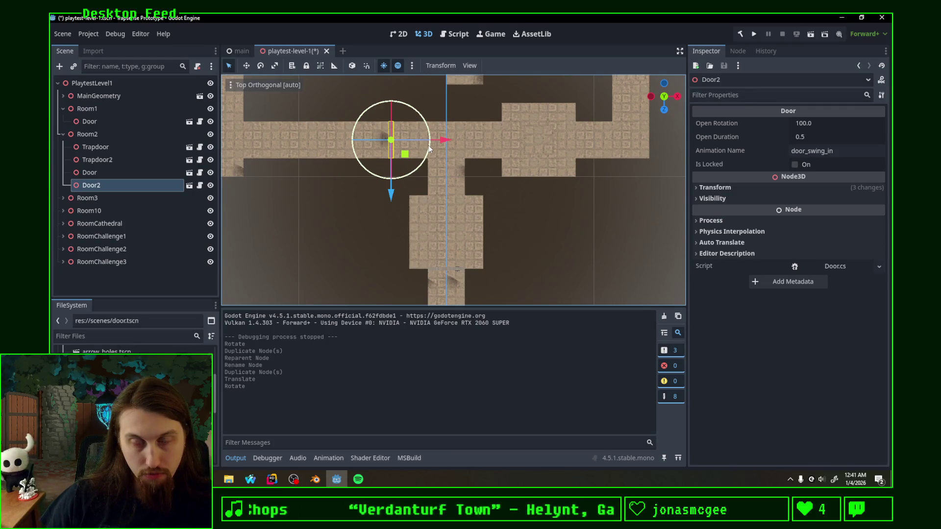
{"action": "mouse_move", "coordinate": [429, 149]}
{"action": "left_mouse_down"}
{"action": "mouse_move", "coordinate": [383, 189]}
{"action": "mouse_move", "coordinate": [463, 143]}
{"action": "left_mouse_up"}
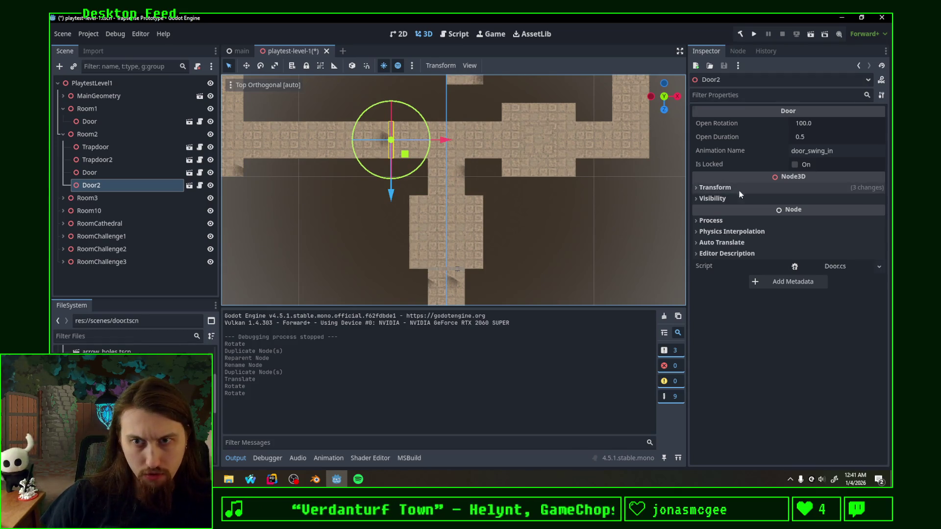
{"action": "left_click", "coordinate": [699, 189]}
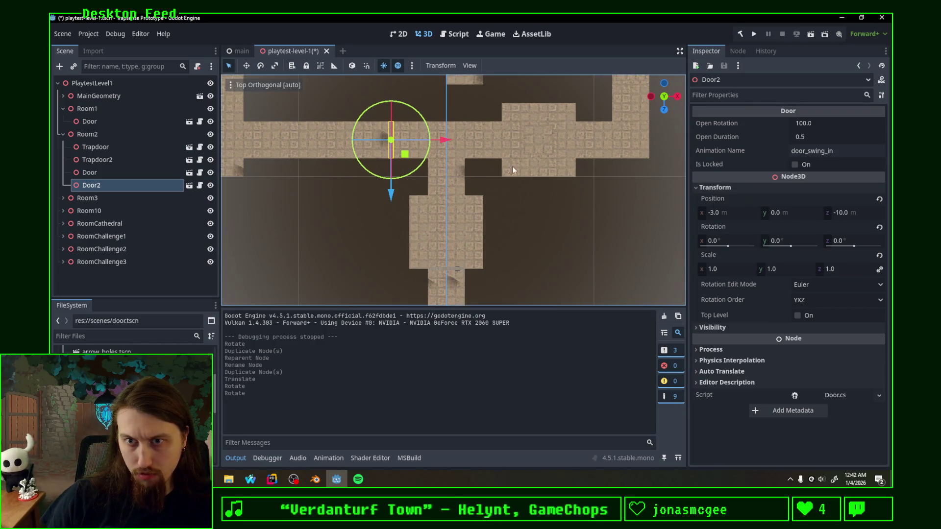
{"action": "left_click", "coordinate": [99, 170]}
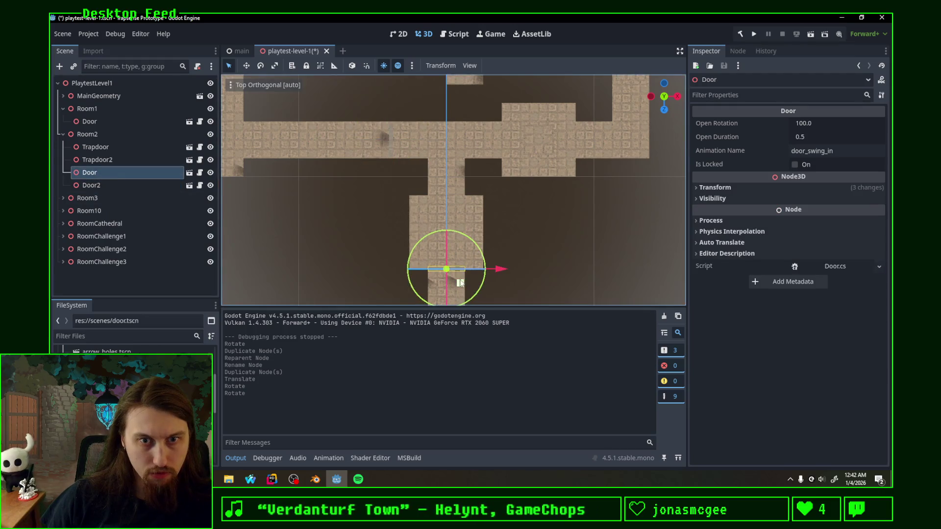
{"action": "mouse_move", "coordinate": [461, 285]}
{"action": "left_mouse_down"}
{"action": "mouse_move", "coordinate": [628, 152]}
{"action": "mouse_move", "coordinate": [603, 180]}
{"action": "mouse_move", "coordinate": [575, 162]}
{"action": "left_mouse_up"}
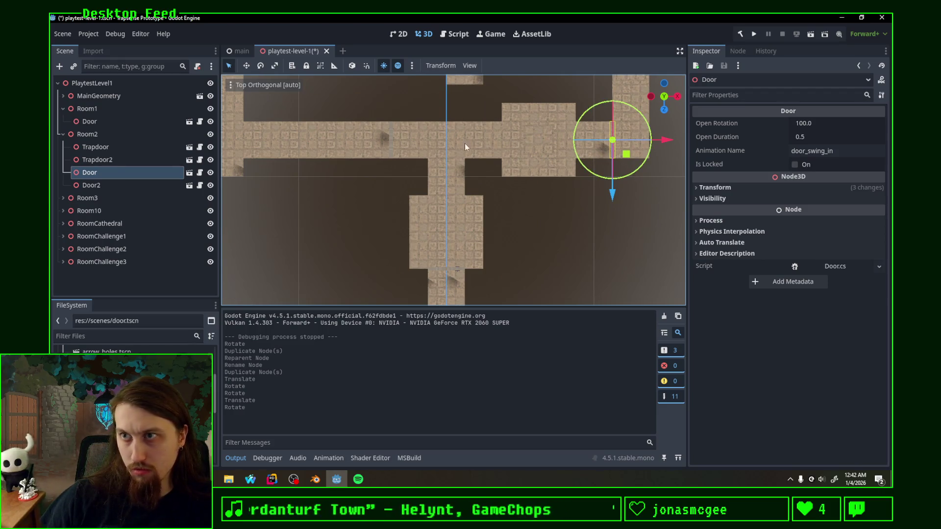
Check Room2's Door placement across the right-hand junction passage, then reselect that Door.
{"action": "scroll", "coordinate": [400, 153], "scroll_direction": "down", "scroll_amount": 3}
{"action": "scroll", "coordinate": [472, 214], "scroll_direction": "up", "scroll_amount": 3}
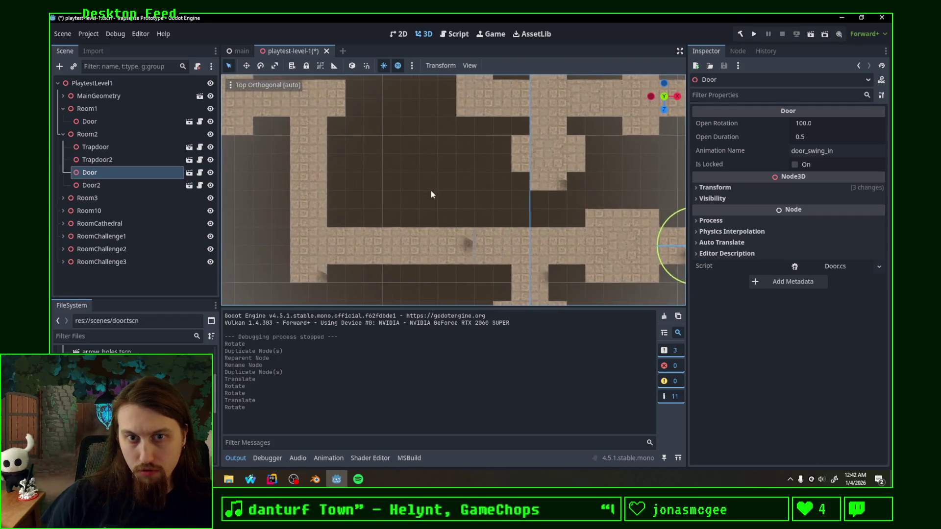
{"action": "left_click_drag", "start_coordinate": [419, 201], "coordinate": [399, 201]}
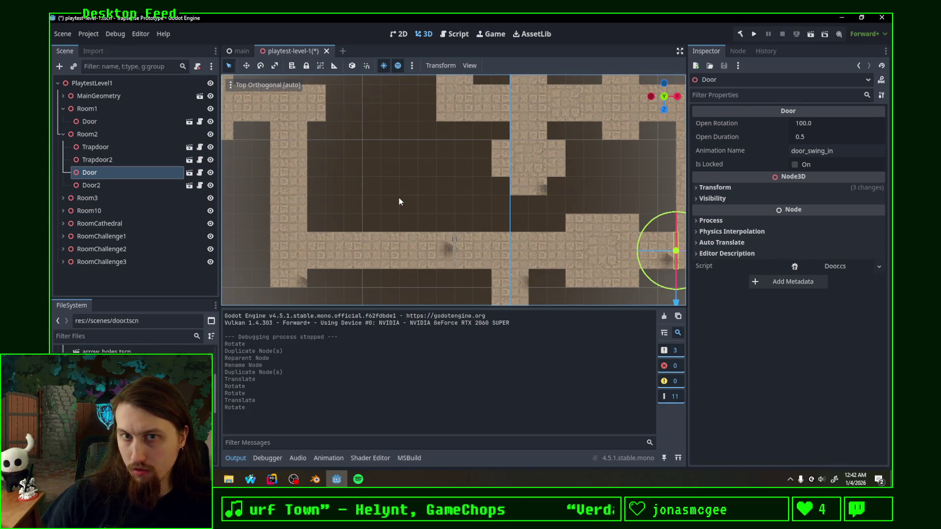
{"action": "scroll", "coordinate": [399, 198], "scroll_direction": "down", "scroll_amount": 3}
{"action": "scroll", "coordinate": [570, 182], "scroll_direction": "up", "scroll_amount": 3}
{"action": "scroll", "coordinate": [362, 201], "scroll_direction": "down", "scroll_amount": 3}
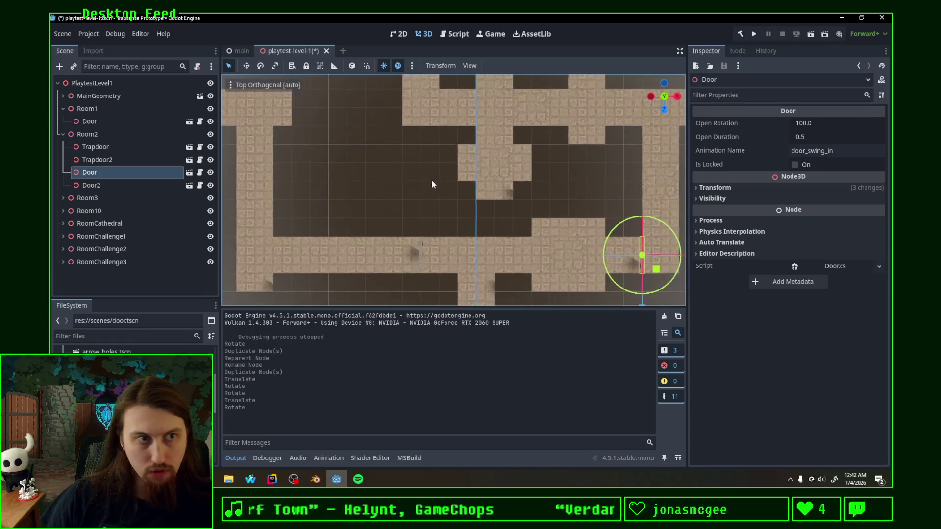
{"action": "scroll", "coordinate": [431, 181], "scroll_direction": "up", "scroll_amount": 3}
{"action": "left_click", "coordinate": [63, 134]}
{"action": "left_click", "coordinate": [62, 134]}
{"action": "left_click", "coordinate": [95, 174]}
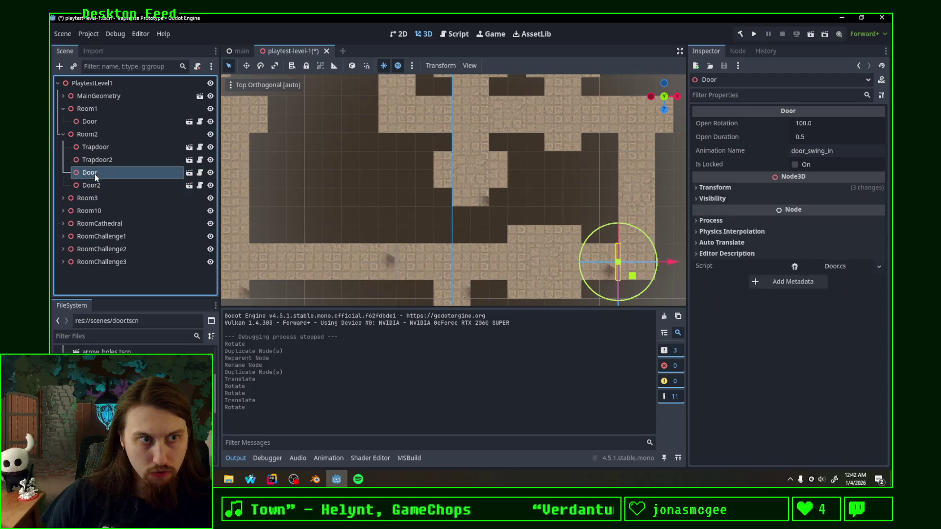
{"action": "left_click", "coordinate": [115, 200]}
{"action": "key", "text": "ctrl+v"}
{"action": "mouse_move", "coordinate": [634, 276]}
{"action": "left_mouse_down"}
{"action": "mouse_move", "coordinate": [292, 276]}
{"action": "mouse_move", "coordinate": [269, 264]}
{"action": "mouse_move", "coordinate": [279, 230]}
{"action": "mouse_move", "coordinate": [352, 193]}
{"action": "mouse_move", "coordinate": [348, 177]}
{"action": "left_mouse_up"}
{"action": "left_click_drag", "start_coordinate": [322, 217], "coordinate": [323, 233]}
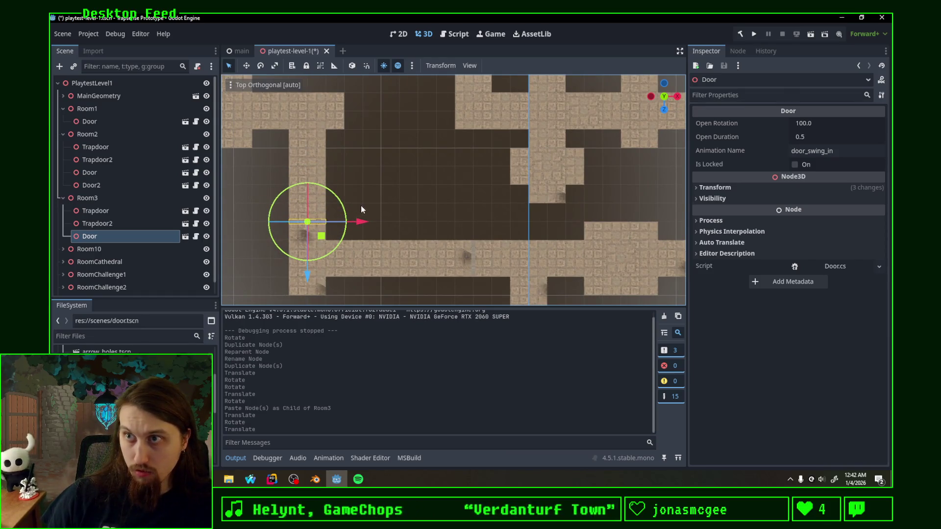
{"action": "mouse_move", "coordinate": [377, 196]}
{"action": "left_mouse_down"}
{"action": "mouse_move", "coordinate": [495, 176]}
{"action": "mouse_move", "coordinate": [495, 204]}
{"action": "mouse_move", "coordinate": [470, 260]}
{"action": "left_mouse_up"}
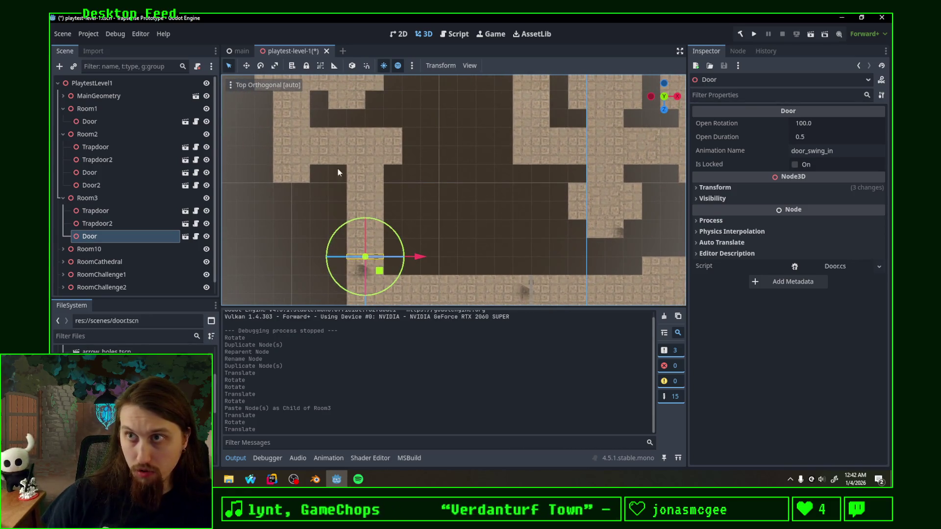
{"action": "left_click_drag", "start_coordinate": [468, 186], "coordinate": [471, 204]}
{"action": "key", "text": "ctrl+s"}
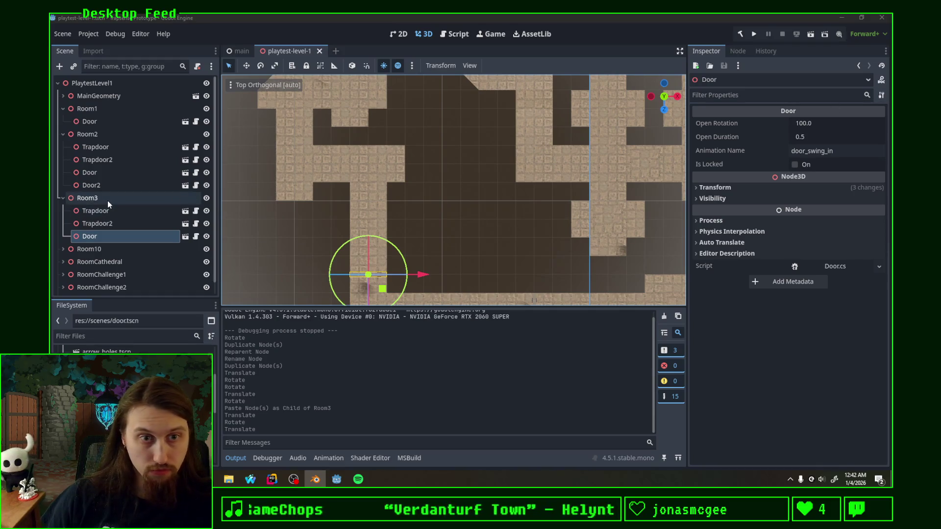
{"action": "left_click_drag", "start_coordinate": [518, 206], "coordinate": [456, 203]}
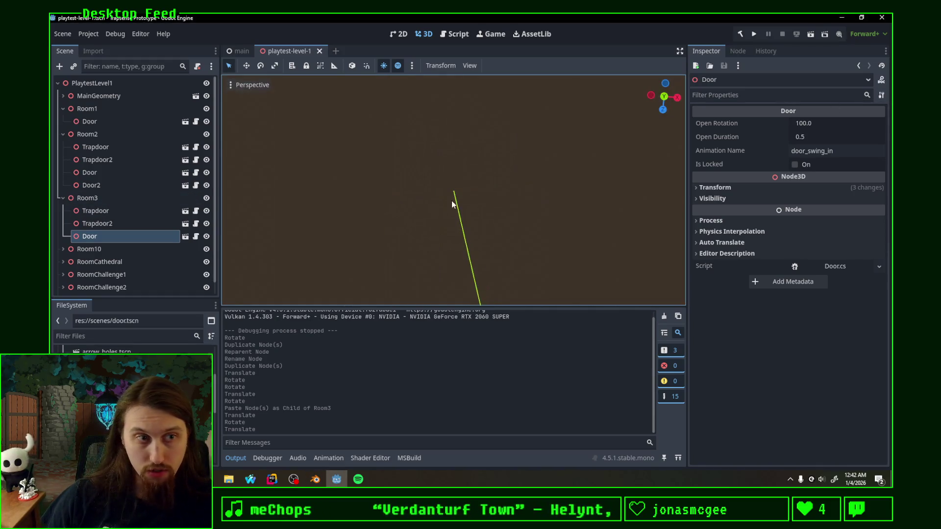
{"action": "left_click", "coordinate": [665, 96]}
{"action": "scroll", "coordinate": [430, 177], "scroll_direction": "down", "scroll_amount": 3}
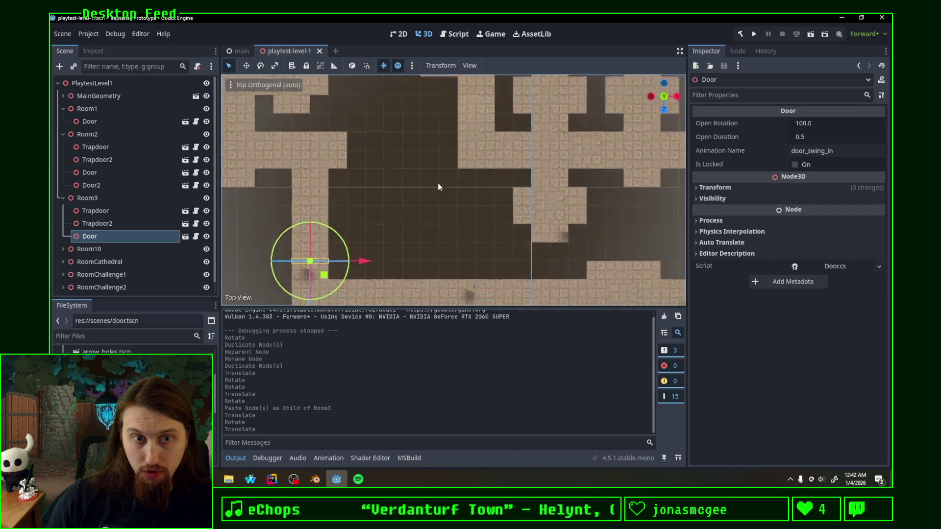
{"action": "left_click_drag", "start_coordinate": [475, 171], "coordinate": [437, 186]}
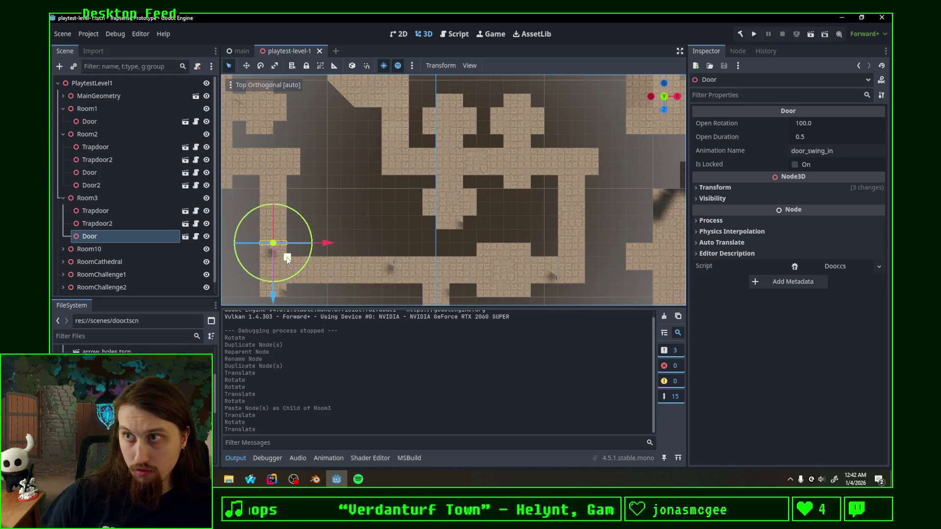
{"action": "left_click", "coordinate": [134, 223]}
{"action": "left_click", "coordinate": [107, 213]}
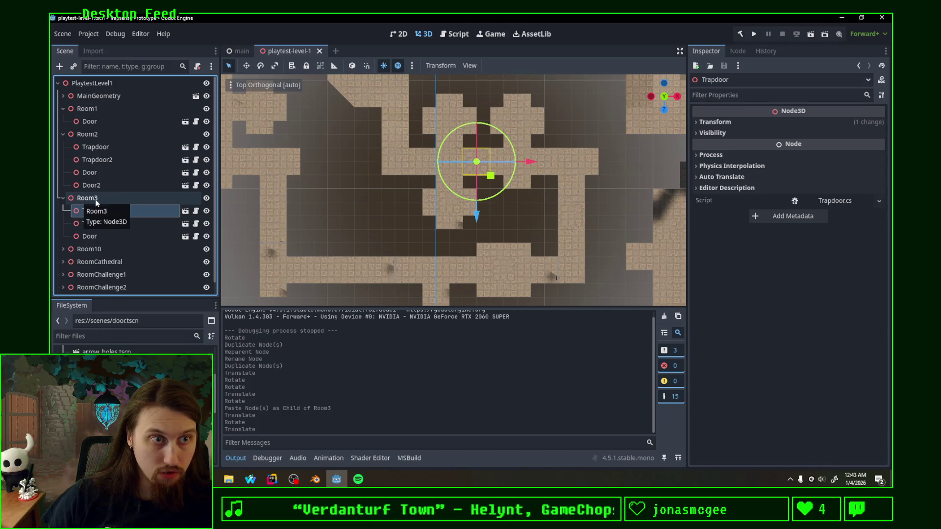
Duplicate Room3 as Room4 and delete Room4's Trapdoor and Trapdoor2.
{"action": "left_click", "coordinate": [95, 199]}
{"action": "key", "text": "ctrl+d"}
{"action": "left_click", "coordinate": [116, 258]}
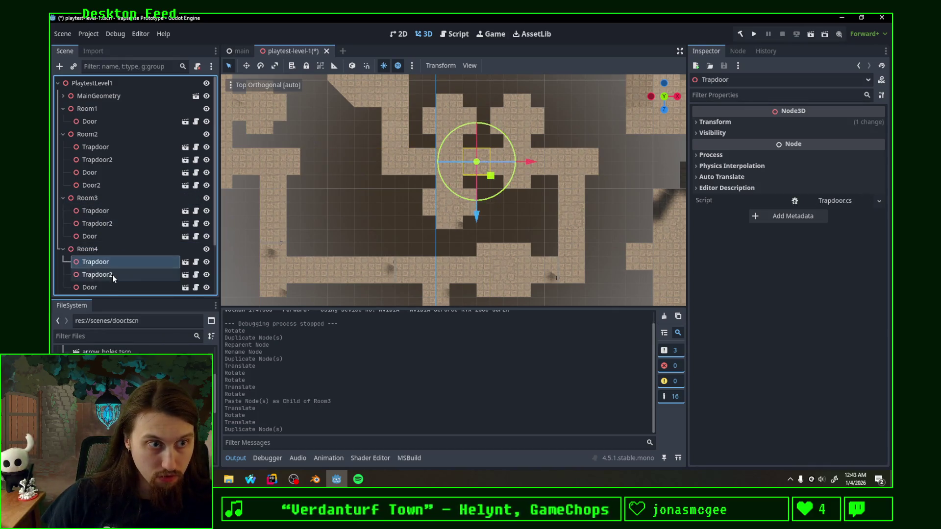
{"action": "left_click", "coordinate": [113, 275], "text": "shift"}
{"action": "key", "text": "Delete"}
{"action": "key", "text": "Return"}
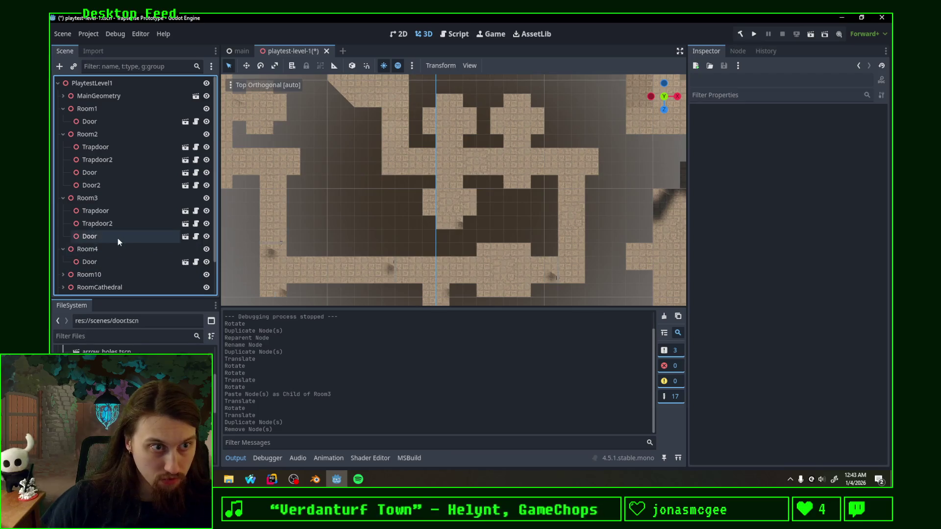
Delete Room3's own Door, leaving only its two trapdoors.
{"action": "left_click", "coordinate": [118, 238]}
{"action": "key", "text": "Delete"}
{"action": "key", "text": "Return"}
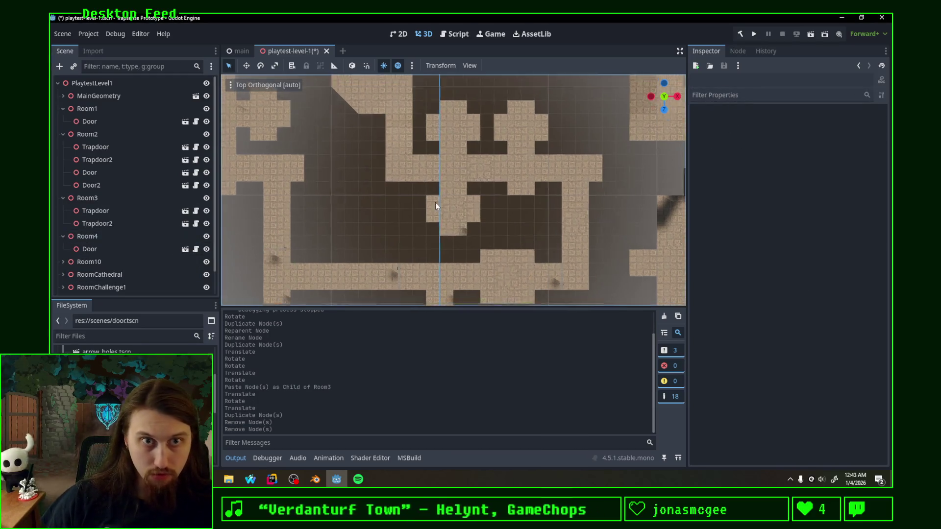
Select Room4's Door, pan the map to it, and save the level scene.
{"action": "scroll", "coordinate": [443, 168], "scroll_direction": "down", "scroll_amount": 3}
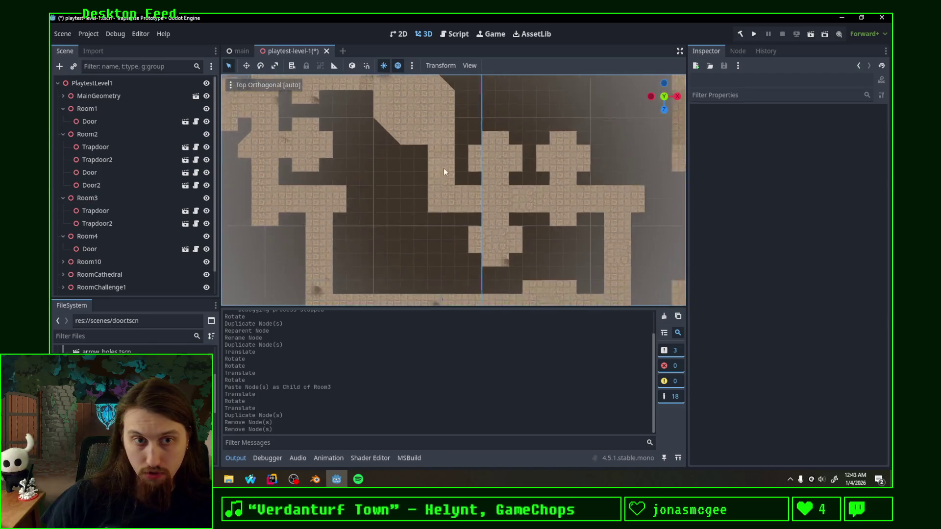
{"action": "scroll", "coordinate": [480, 283], "scroll_direction": "up", "scroll_amount": 3}
{"action": "scroll", "coordinate": [460, 176], "scroll_direction": "down", "scroll_amount": 3}
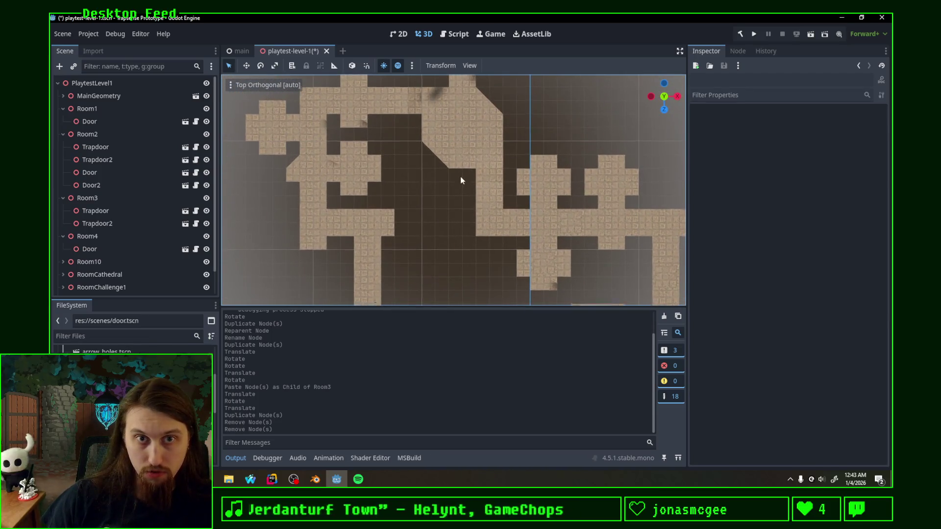
{"action": "scroll", "coordinate": [457, 150], "scroll_direction": "up", "scroll_amount": 3}
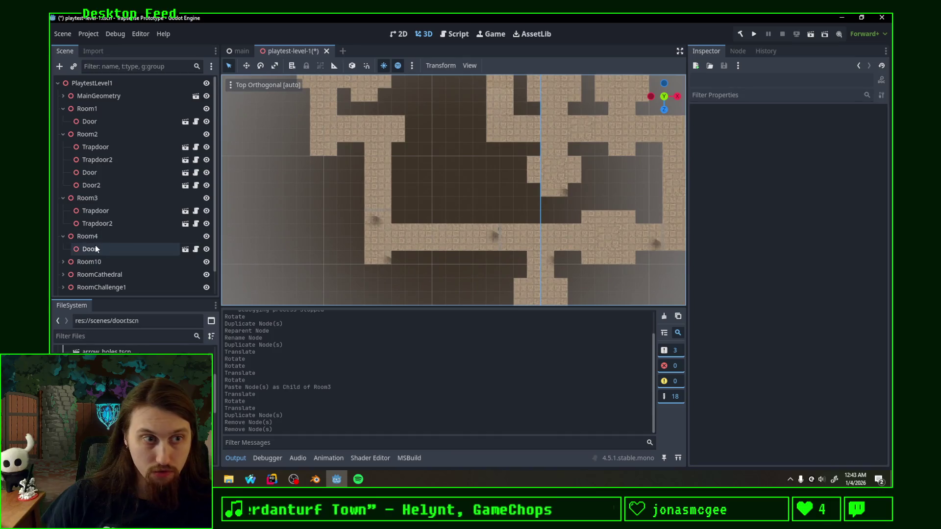
{"action": "left_click", "coordinate": [95, 247]}
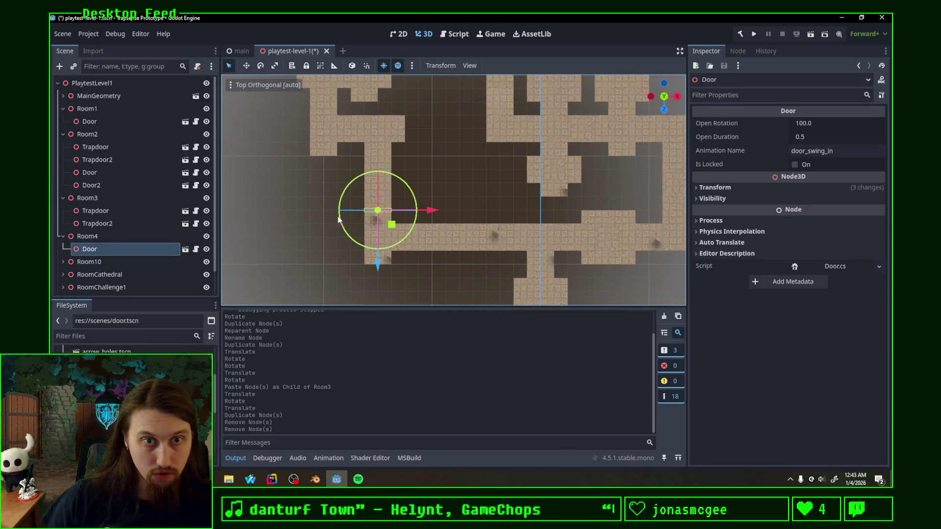
{"action": "left_click_drag", "start_coordinate": [452, 161], "coordinate": [597, 245]}
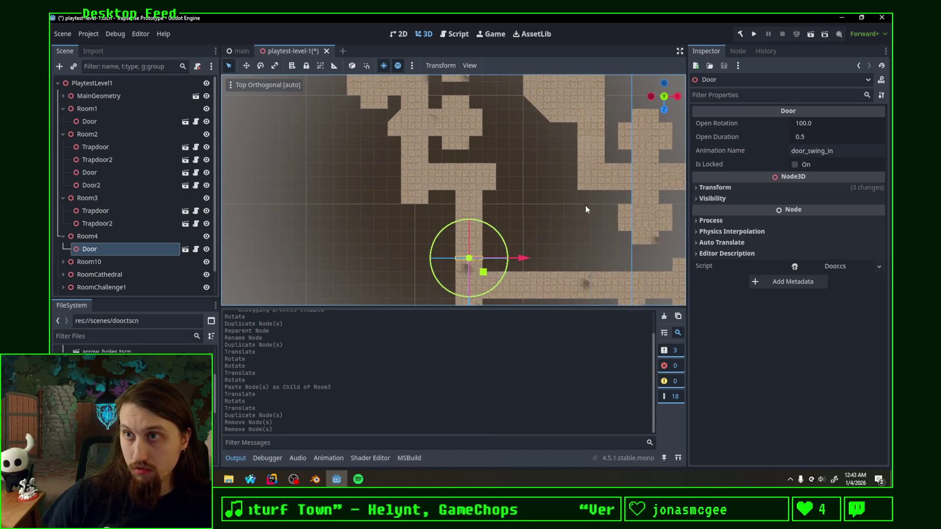
{"action": "key", "text": "ctrl+s"}
{"action": "key", "text": "alt+Tab"}
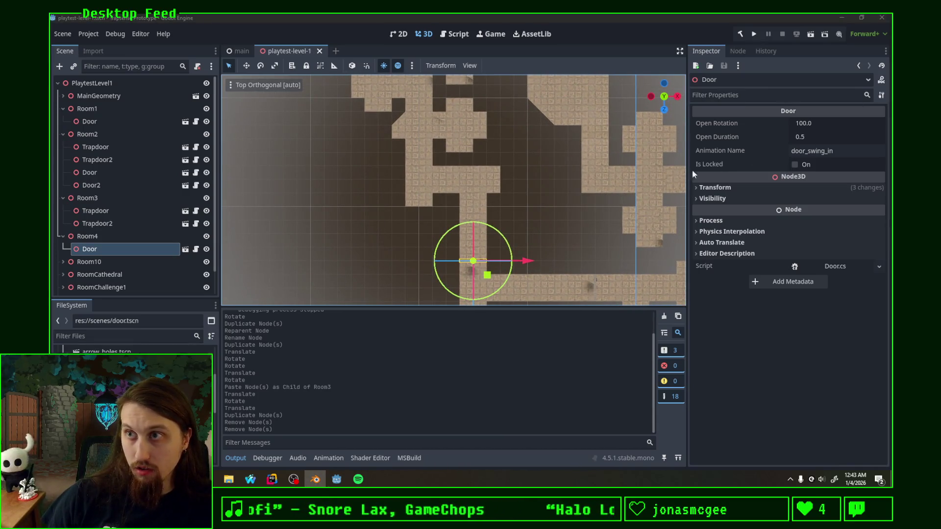
Restore Room6 and Room7, then paste a door under Room7 and place it in Room7's doorway.
{"action": "mouse_move", "coordinate": [563, 163]}
{"action": "left_mouse_down"}
{"action": "mouse_move", "coordinate": [556, 258]}
{"action": "mouse_move", "coordinate": [670, 93]}
{"action": "left_mouse_up"}
{"action": "left_click", "coordinate": [663, 96]}
{"action": "key", "text": "ctrl+z"}
{"action": "key", "text": "ctrl+z"}
{"action": "key", "text": "ctrl+v"}
{"action": "key", "text": "f"}
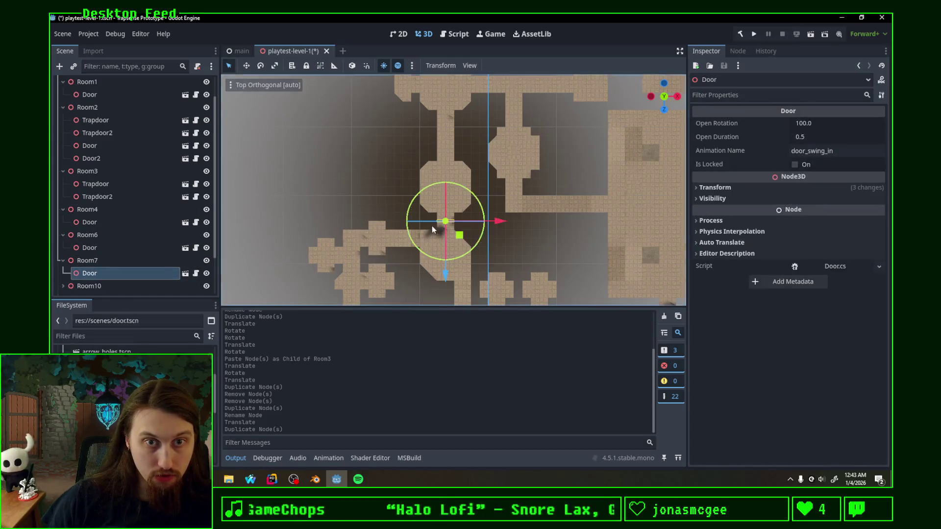
{"action": "key", "text": "g"}
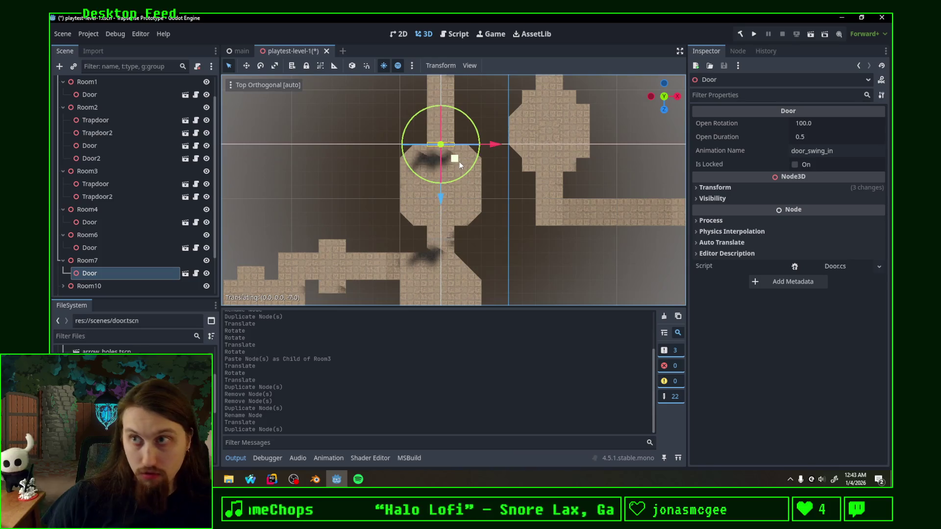
{"action": "left_click", "coordinate": [459, 156]}
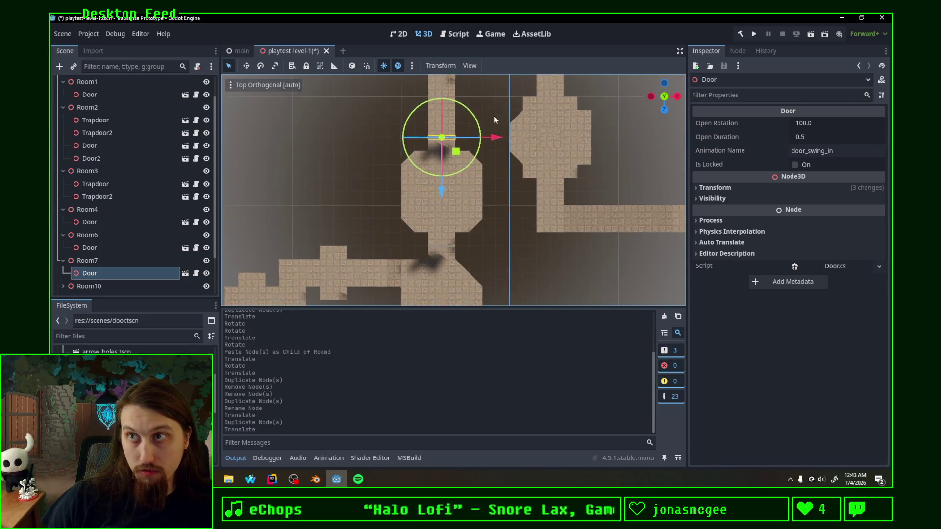
{"action": "scroll", "coordinate": [463, 196], "scroll_direction": "up", "scroll_amount": 5}
Duplicate Room7 as Room8 and move Room8's Door to its doorway.
{"action": "left_click", "coordinate": [98, 260]}
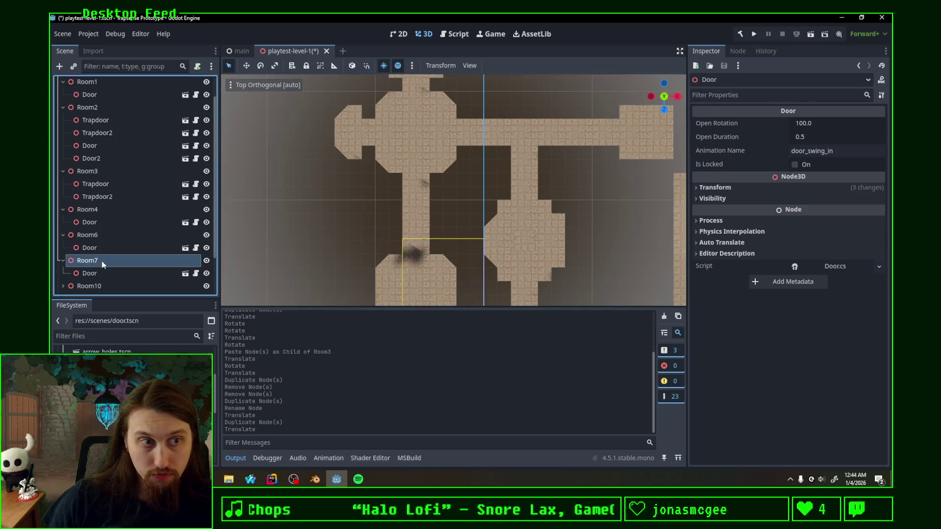
{"action": "key", "text": "ctrl+d"}
{"action": "left_click", "coordinate": [102, 271]}
{"action": "key", "text": "g"}
{"action": "left_click", "coordinate": [425, 204]}
Duplicate the door as Door2, place it at the up-right doorway, and rotate it 90°.
{"action": "key", "text": "ctrl+d"}
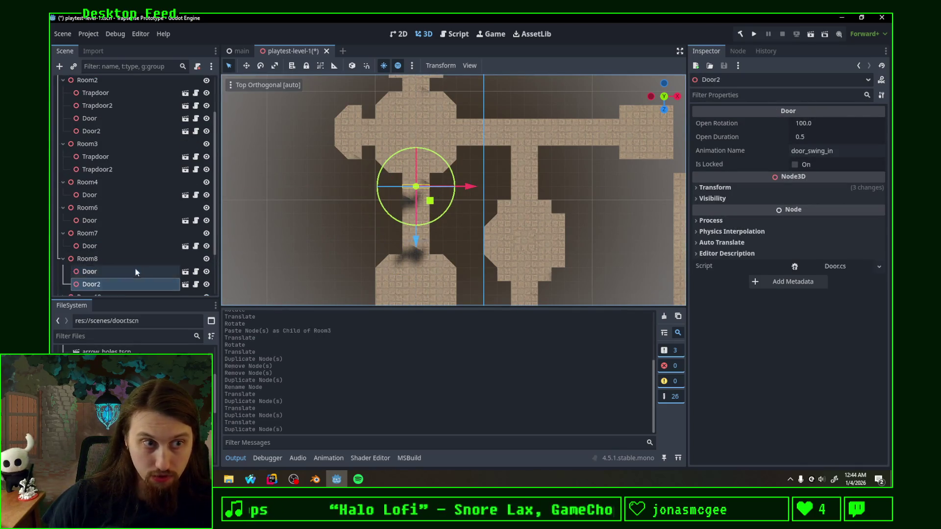
{"action": "key", "text": "g"}
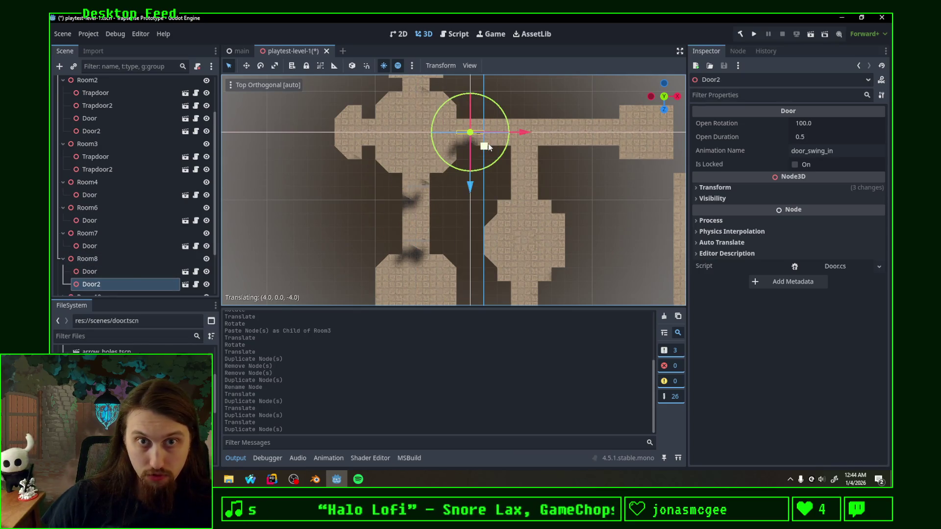
{"action": "left_click", "coordinate": [488, 143]}
{"action": "key", "text": "r"}
{"action": "left_click", "coordinate": [470, 196]}
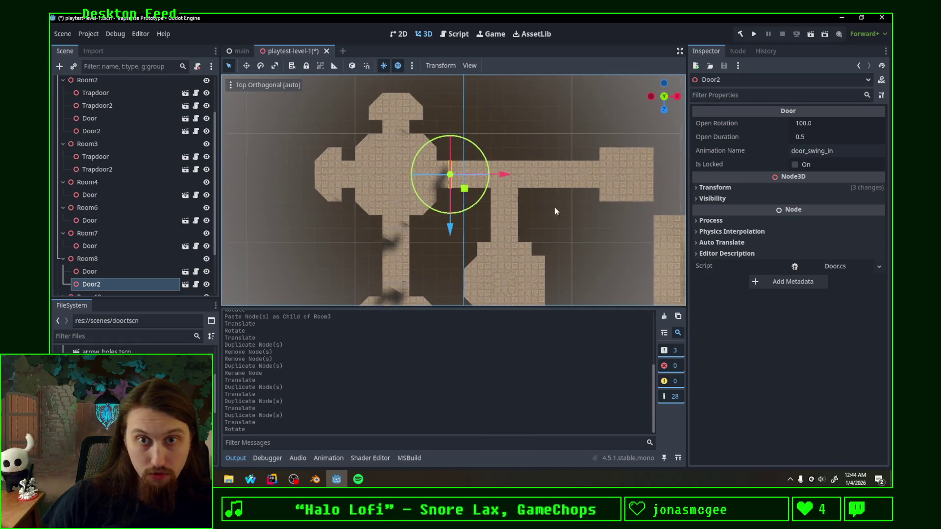
Pan toward the next room and duplicate Room8 as a new Room9.
{"action": "scroll", "coordinate": [134, 250], "scroll_direction": "down", "scroll_amount": 3}
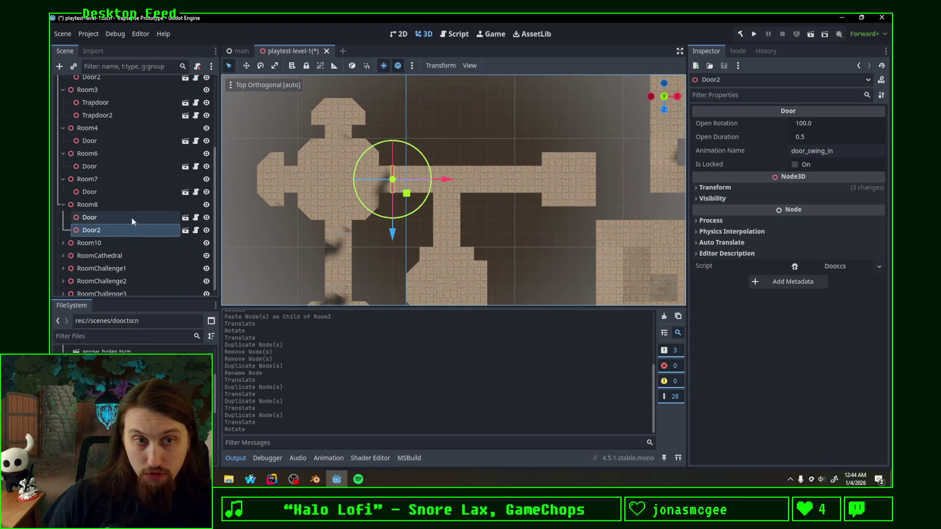
{"action": "mouse_move", "coordinate": [529, 217]}
{"action": "left_mouse_down"}
{"action": "mouse_move", "coordinate": [531, 151]}
{"action": "mouse_move", "coordinate": [487, 99]}
{"action": "mouse_move", "coordinate": [483, 120]}
{"action": "left_mouse_up"}
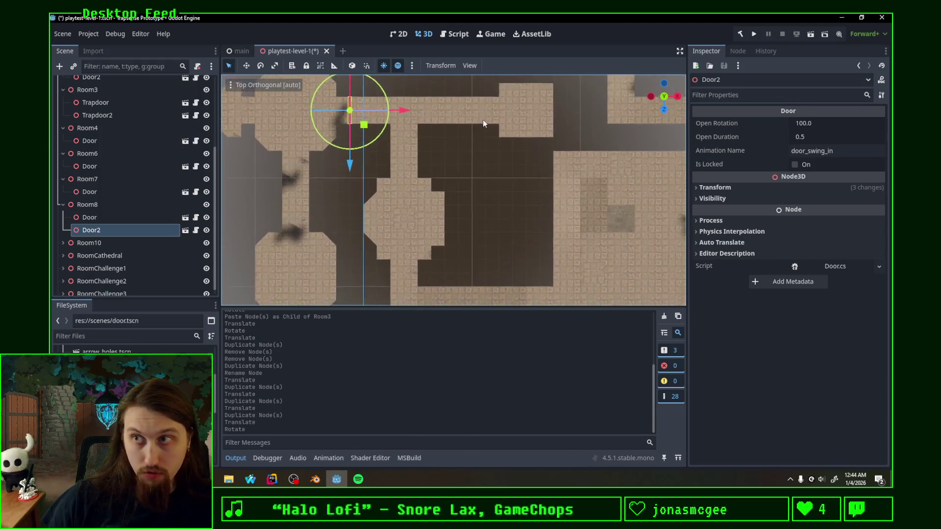
{"action": "left_click", "coordinate": [103, 203]}
{"action": "key", "text": "ctrl+d"}
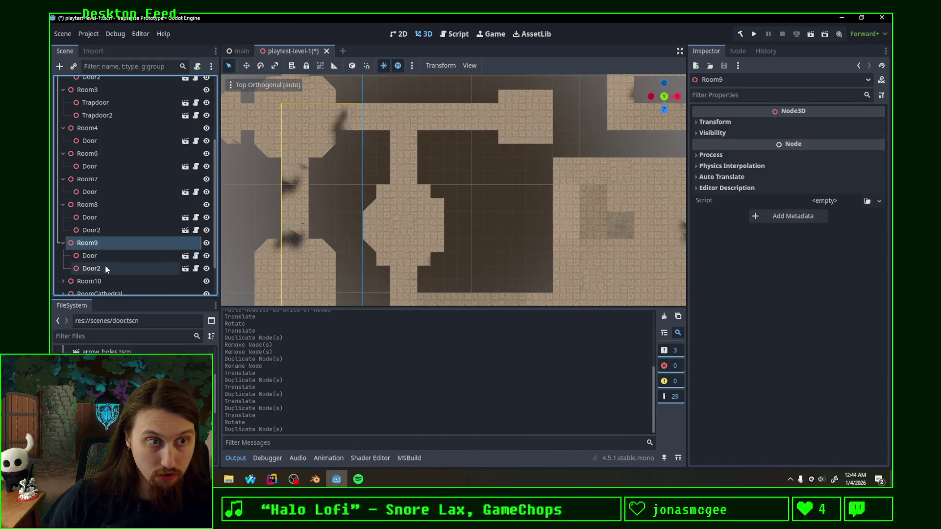
Delete both of Room9's doors, Door and Door2.
{"action": "left_click", "coordinate": [111, 268]}
{"action": "left_click", "coordinate": [102, 260], "text": "ctrl"}
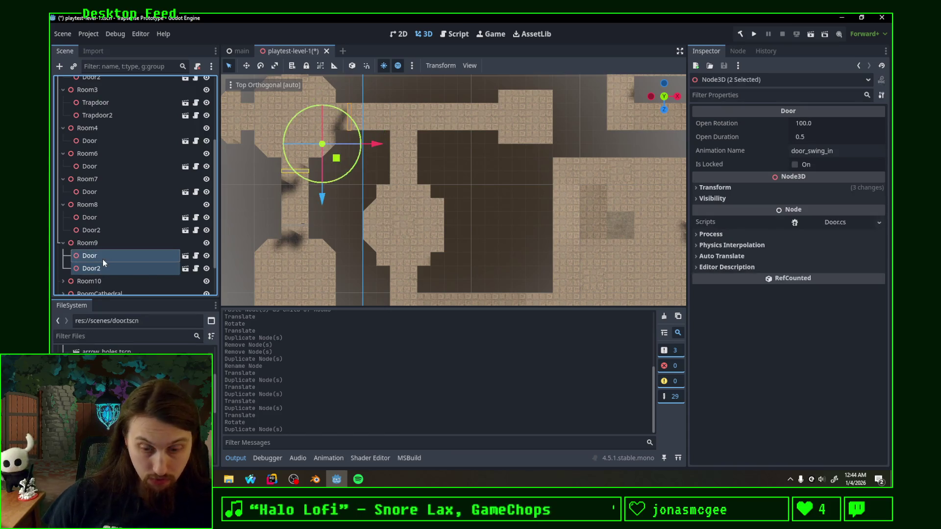
{"action": "key", "text": "Delete"}
{"action": "key", "text": "Return"}
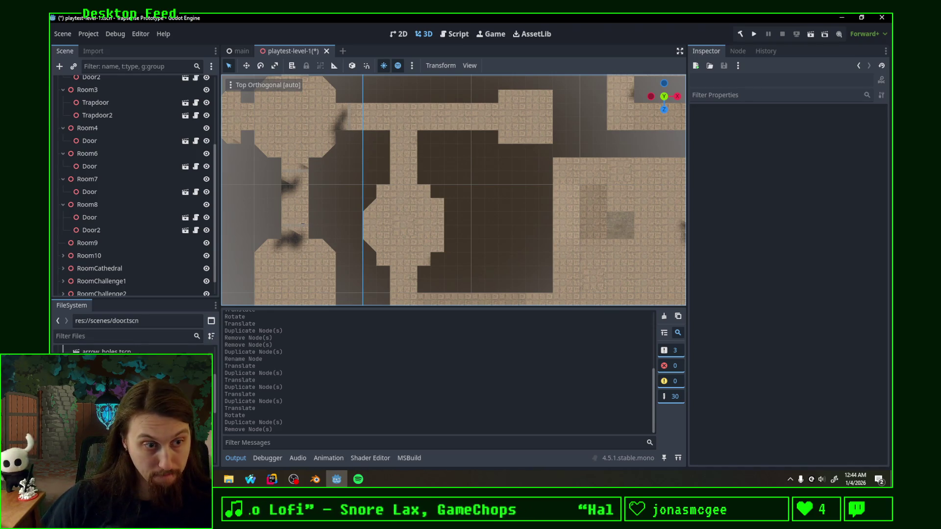
Add a door_trap instance inside Room9 and move the DoorTrap into the mid-map corridor.
{"action": "mouse_move", "coordinate": [98, 372]}
{"action": "left_mouse_down"}
{"action": "mouse_move", "coordinate": [152, 284]}
{"action": "mouse_move", "coordinate": [110, 232]}
{"action": "left_mouse_up"}
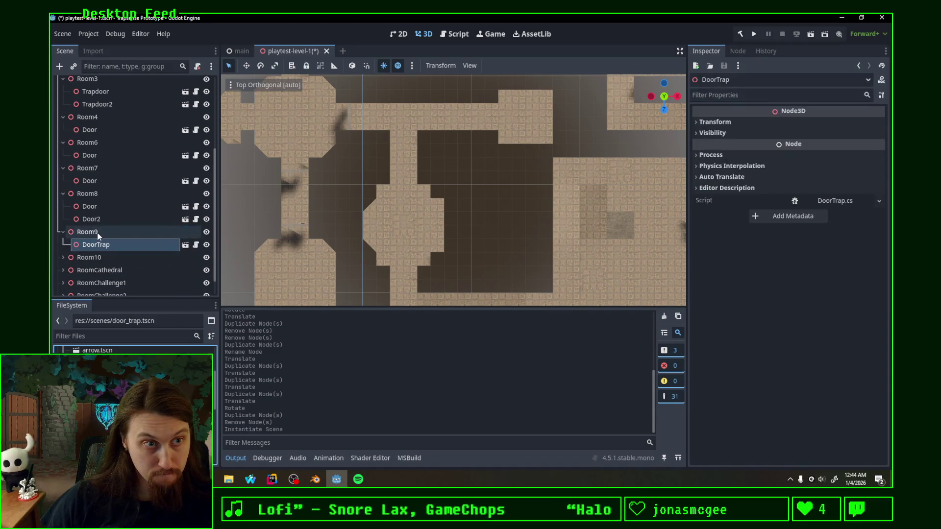
{"action": "scroll", "coordinate": [496, 231], "scroll_direction": "down", "scroll_amount": 2}
{"action": "scroll", "coordinate": [496, 231], "scroll_direction": "down", "scroll_amount": 5}
{"action": "mouse_move", "coordinate": [462, 302]}
{"action": "left_mouse_down"}
{"action": "mouse_move", "coordinate": [462, 223]}
{"action": "mouse_move", "coordinate": [474, 194]}
{"action": "mouse_move", "coordinate": [507, 207]}
{"action": "mouse_move", "coordinate": [458, 204]}
{"action": "mouse_move", "coordinate": [470, 141]}
{"action": "mouse_move", "coordinate": [443, 214]}
{"action": "left_mouse_up"}
{"action": "scroll", "coordinate": [473, 193], "scroll_direction": "up", "scroll_amount": 10}
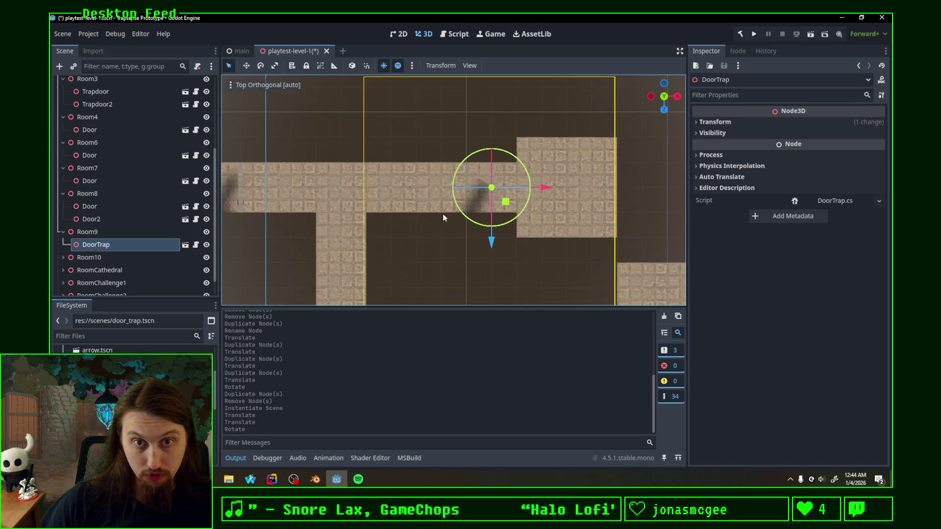
{"action": "scroll", "coordinate": [430, 242], "scroll_direction": "down", "scroll_amount": 3}
{"action": "scroll", "coordinate": [429, 245], "scroll_direction": "down", "scroll_amount": 3}
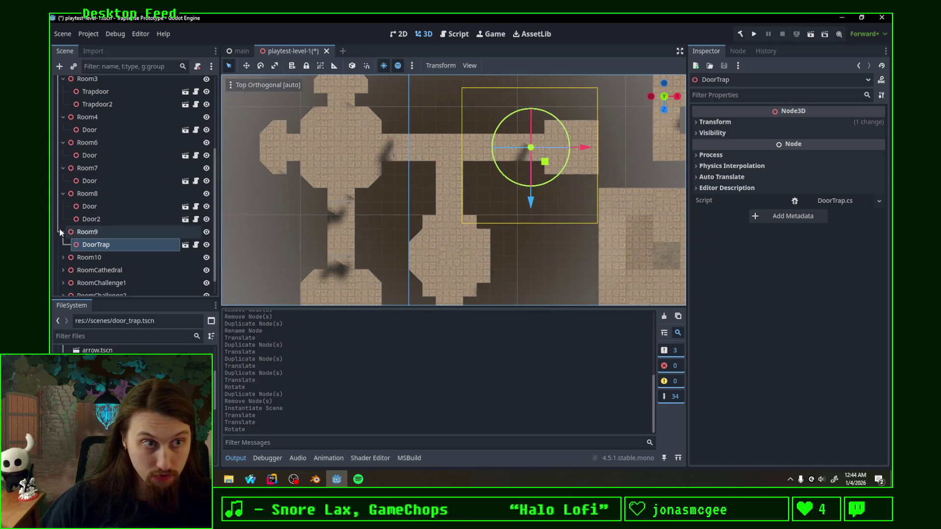
{"action": "scroll", "coordinate": [337, 220], "scroll_direction": "down", "scroll_amount": 3}
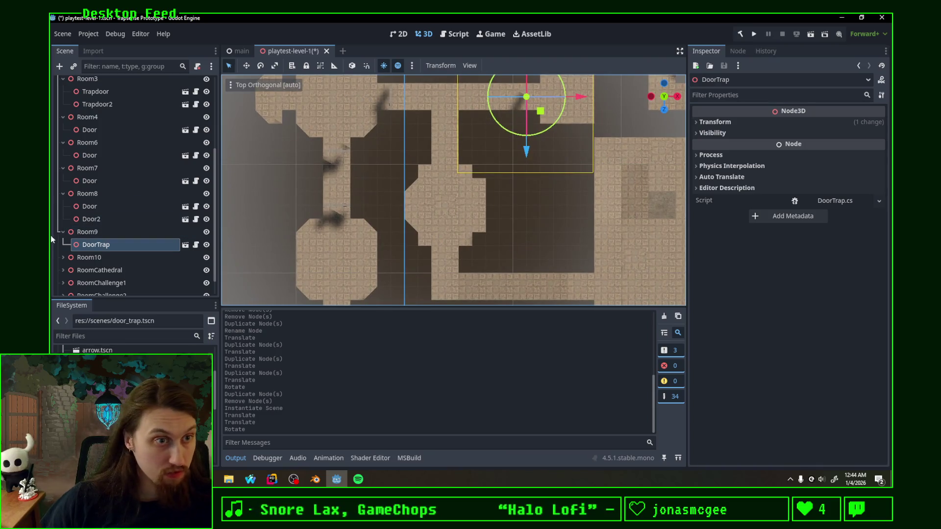
Collapse Room9, save the level scene, and expand RoomCathedral in the scene tree.
{"action": "left_click", "coordinate": [63, 231]}
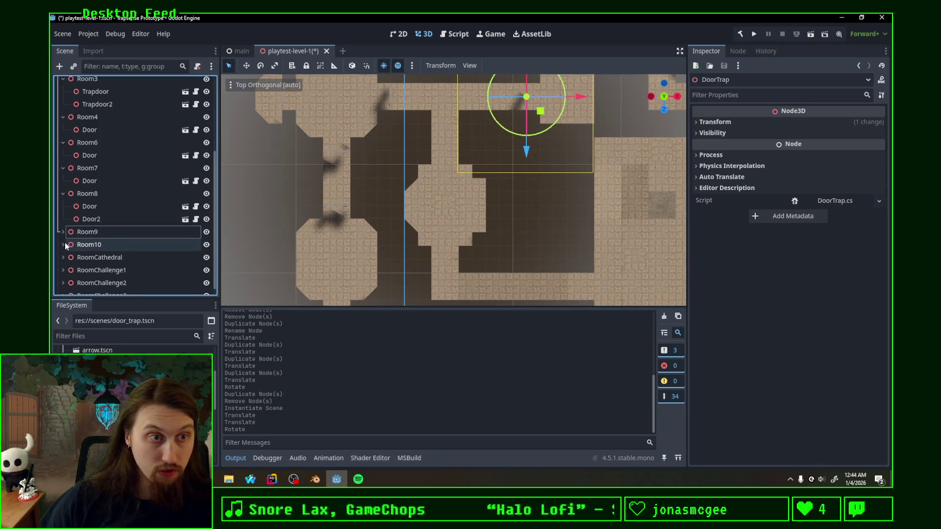
{"action": "key", "text": "ctrl+s"}
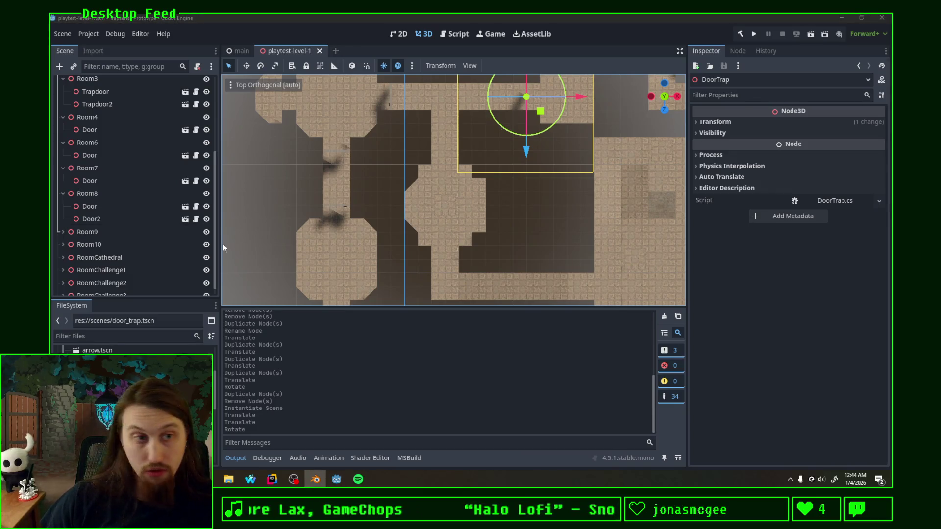
{"action": "left_click", "coordinate": [62, 258]}
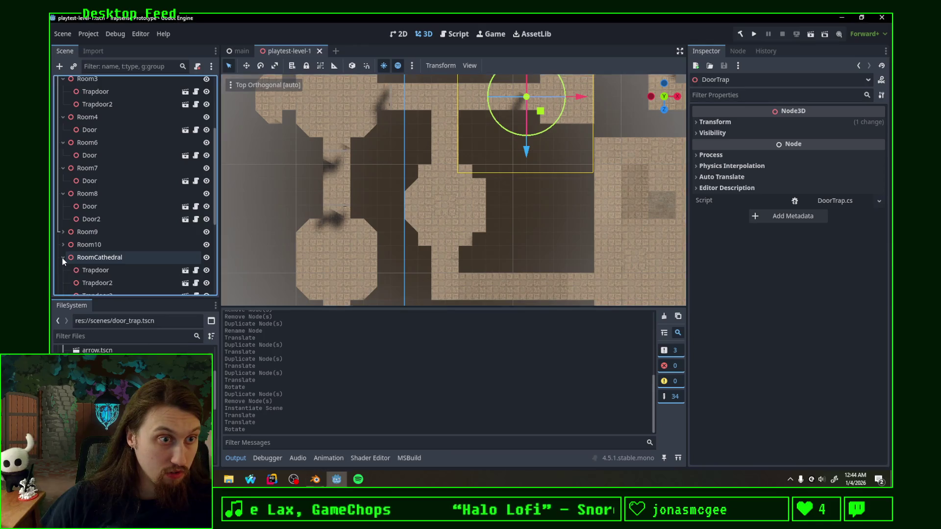
Paste Room8's Door into RoomCathedral and slide it into one of its doorways.
{"action": "left_click", "coordinate": [98, 206]}
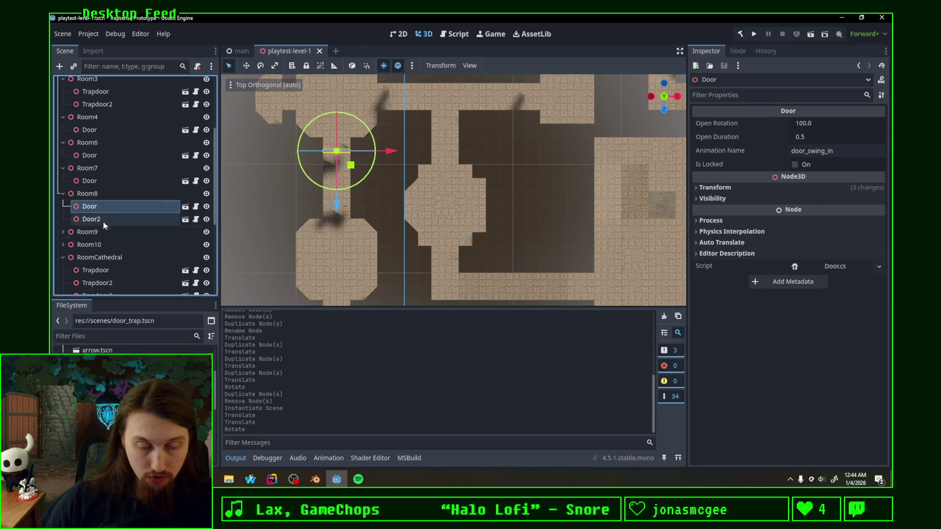
{"action": "left_click", "coordinate": [111, 257]}
{"action": "key", "text": "ctrl+v"}
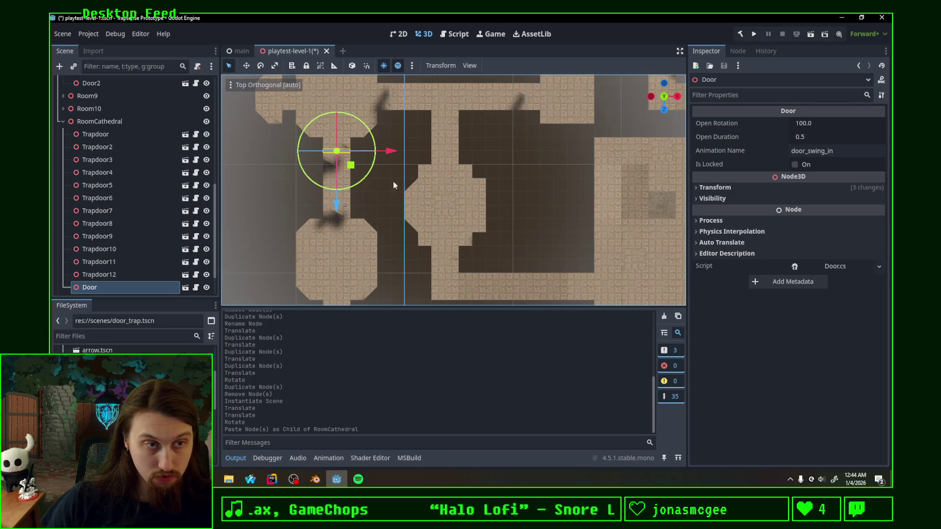
{"action": "scroll", "coordinate": [408, 157], "scroll_direction": "right", "scroll_amount": 5}
{"action": "left_click_drag", "start_coordinate": [249, 155], "coordinate": [552, 260]}
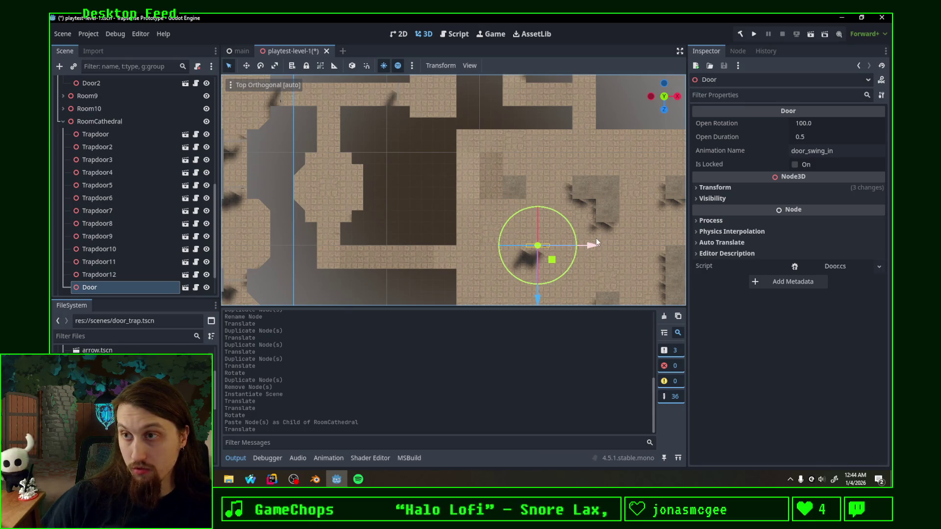
{"action": "scroll", "coordinate": [619, 227], "scroll_direction": "right", "scroll_amount": 5}
{"action": "left_click_drag", "start_coordinate": [460, 280], "coordinate": [516, 155]}
Duplicate the door as Door2 and move it to another RoomCathedral doorway.
{"action": "scroll", "coordinate": [584, 139], "scroll_direction": "up", "scroll_amount": 3}
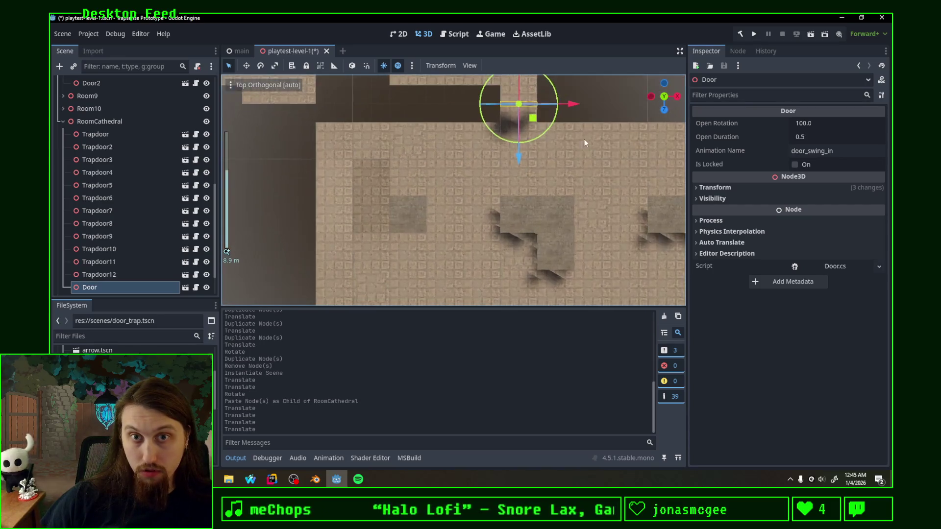
{"action": "scroll", "coordinate": [425, 222], "scroll_direction": "right", "scroll_amount": 5}
{"action": "scroll", "coordinate": [460, 213], "scroll_direction": "down", "scroll_amount": 2}
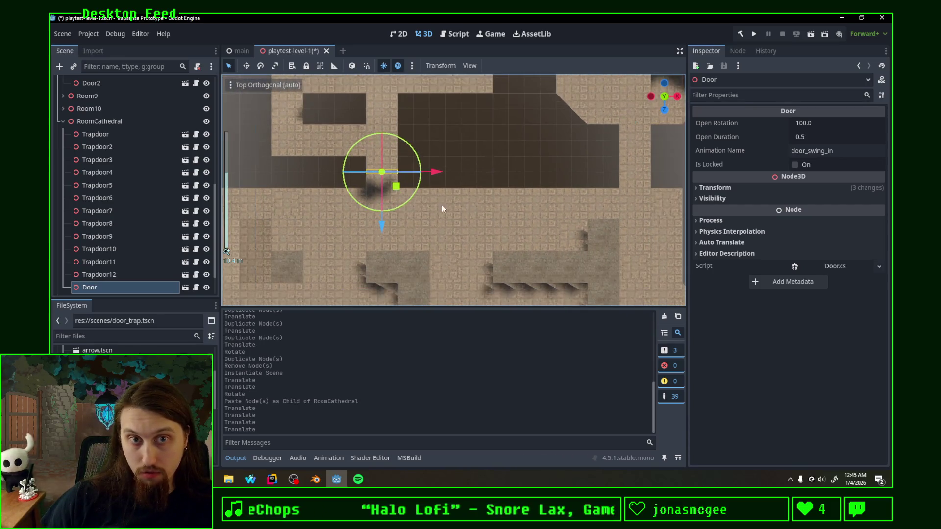
{"action": "key", "text": "ctrl+d"}
{"action": "mouse_move", "coordinate": [396, 187]}
{"action": "left_mouse_down"}
{"action": "mouse_move", "coordinate": [643, 173]}
{"action": "mouse_move", "coordinate": [646, 188]}
{"action": "left_mouse_up"}
{"action": "scroll", "coordinate": [505, 129], "scroll_direction": "down", "scroll_amount": 3}
{"action": "scroll", "coordinate": [504, 129], "scroll_direction": "right", "scroll_amount": 3}
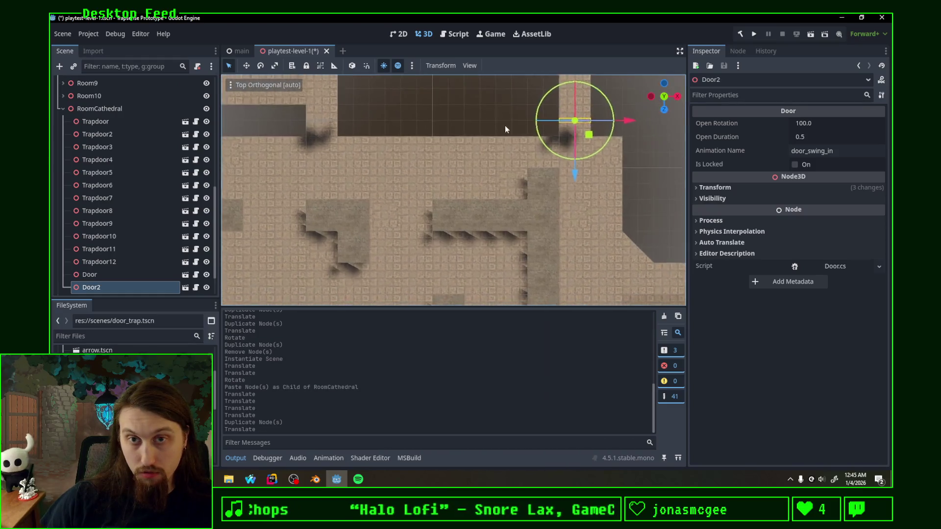
Duplicate Door2 as Door3, set it in the lower-left doorway turned 180°, then duplicate it as Door4.
{"action": "key", "text": "ctrl+d"}
{"action": "scroll", "coordinate": [598, 211], "scroll_direction": "down", "scroll_amount": 3}
{"action": "left_click_drag", "start_coordinate": [519, 176], "coordinate": [534, 273]}
{"action": "scroll", "coordinate": [534, 273], "scroll_direction": "down", "scroll_amount": 5}
{"action": "mouse_move", "coordinate": [539, 174]}
{"action": "left_mouse_down"}
{"action": "mouse_move", "coordinate": [475, 257]}
{"action": "mouse_move", "coordinate": [380, 261]}
{"action": "left_mouse_up"}
{"action": "key", "text": "r"}
{"action": "left_click", "coordinate": [425, 202]}
{"action": "key", "text": "ctrl+d"}
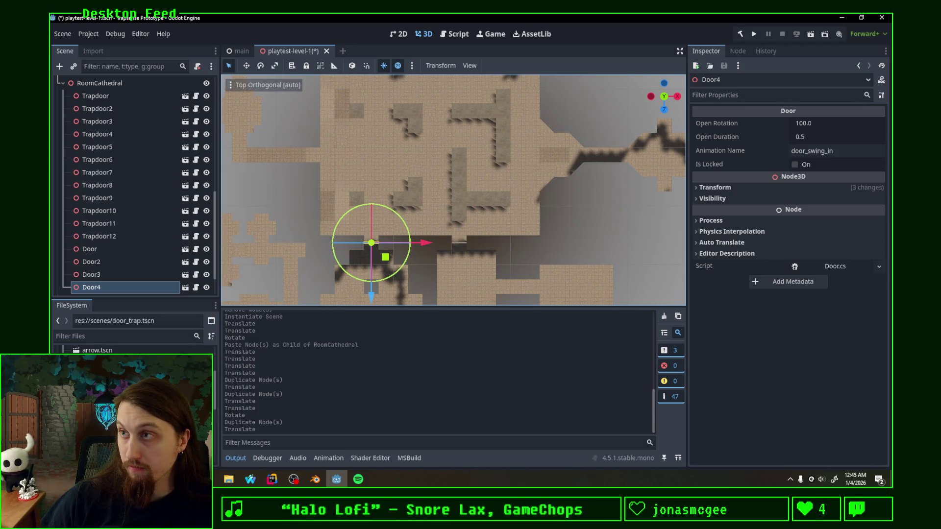
Duplicate Door4 as Door5 and move it to the corridor on the right.
{"action": "mouse_move", "coordinate": [604, 140]}
{"action": "left_mouse_down"}
{"action": "mouse_move", "coordinate": [455, 166]}
{"action": "mouse_move", "coordinate": [481, 171]}
{"action": "left_mouse_up"}
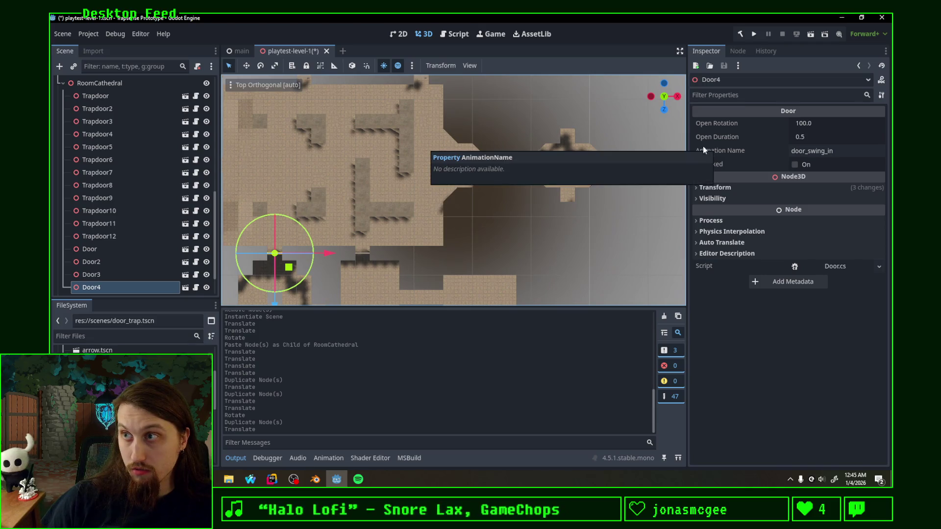
{"action": "scroll", "coordinate": [495, 205], "scroll_direction": "up", "scroll_amount": 2}
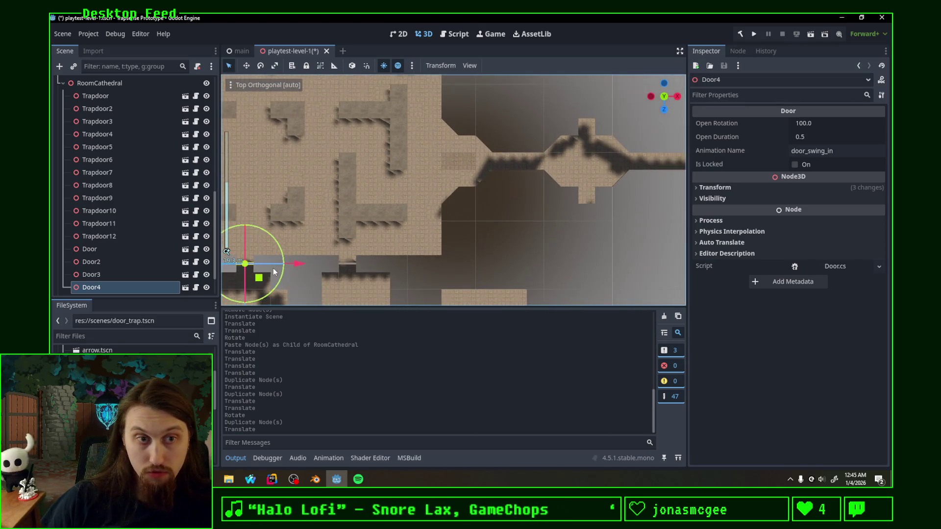
{"action": "key", "text": "ctrl+d"}
{"action": "mouse_move", "coordinate": [259, 280]}
{"action": "left_mouse_down"}
{"action": "mouse_move", "coordinate": [522, 177]}
{"action": "mouse_move", "coordinate": [506, 179]}
{"action": "mouse_move", "coordinate": [538, 143]}
{"action": "left_mouse_up"}
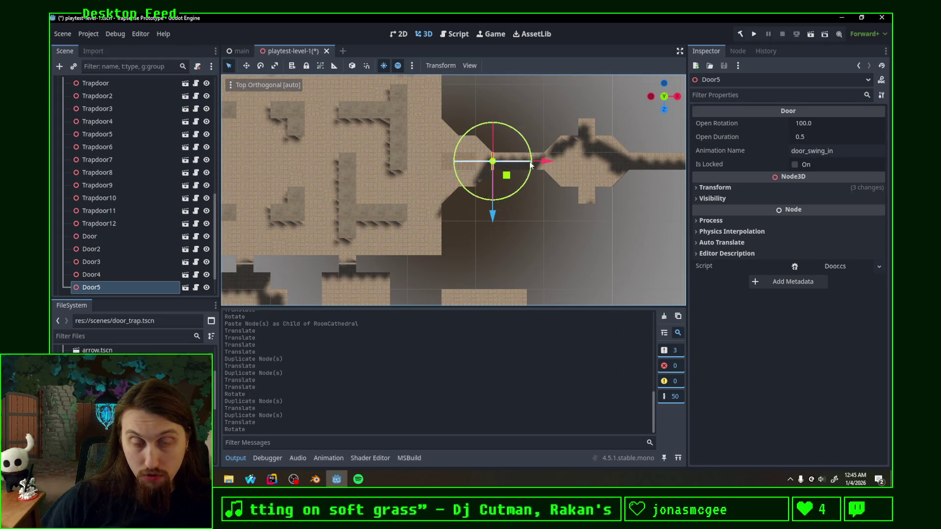
{"action": "scroll", "coordinate": [584, 155], "scroll_direction": "up", "scroll_amount": 3}
{"action": "scroll", "coordinate": [488, 233], "scroll_direction": "up", "scroll_amount": 5}
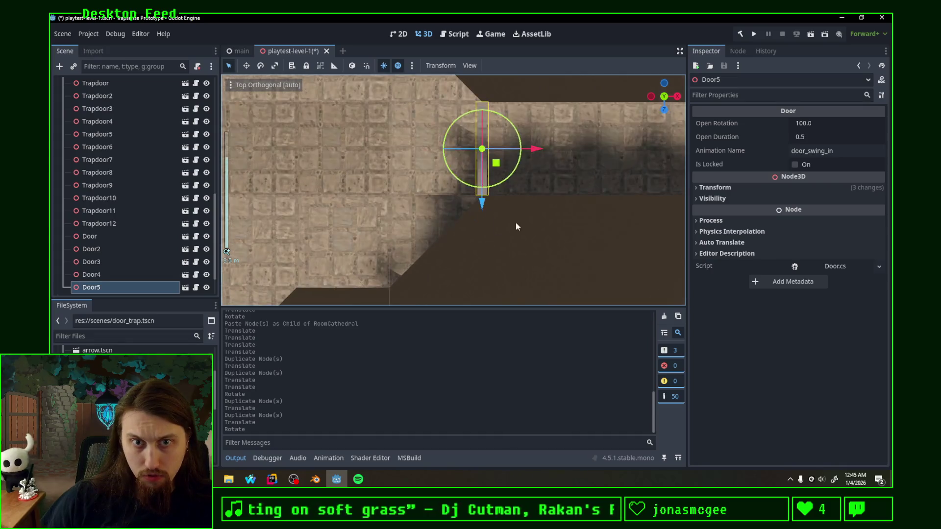
{"action": "scroll", "coordinate": [521, 222], "scroll_direction": "down", "scroll_amount": 6}
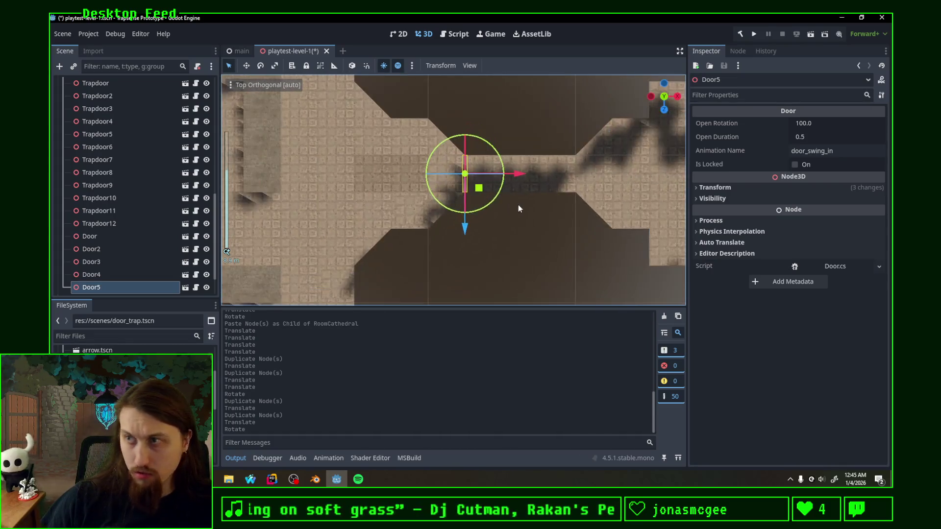
Save the level scene and select RoomChallenge1 in the scene tree.
{"action": "key", "text": "ctrl+s"}
{"action": "key", "text": "alt+Tab"}
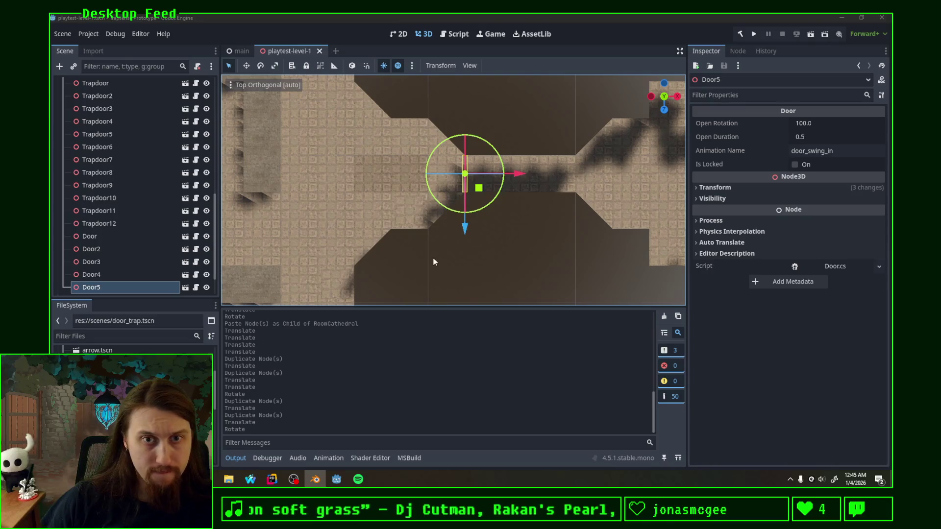
{"action": "key", "text": "alt+Tab"}
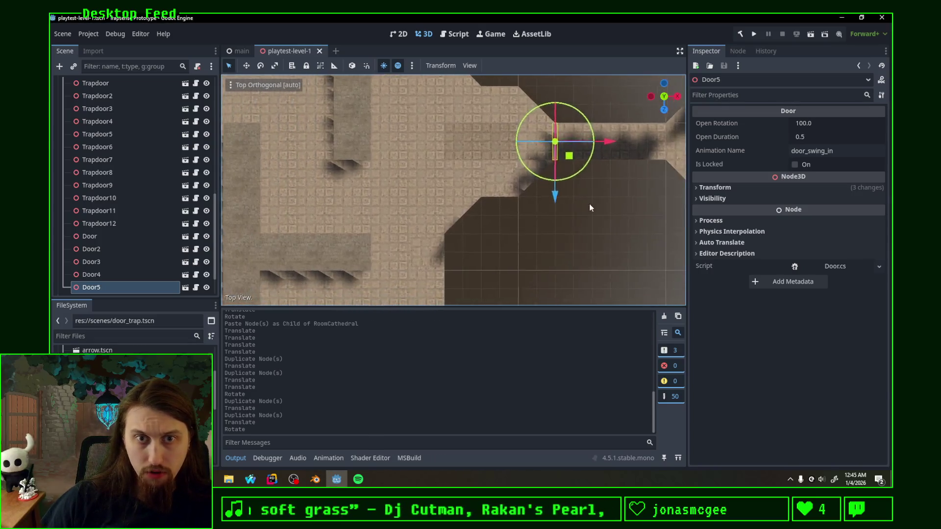
{"action": "scroll", "coordinate": [589, 204], "scroll_direction": "down", "scroll_amount": 15}
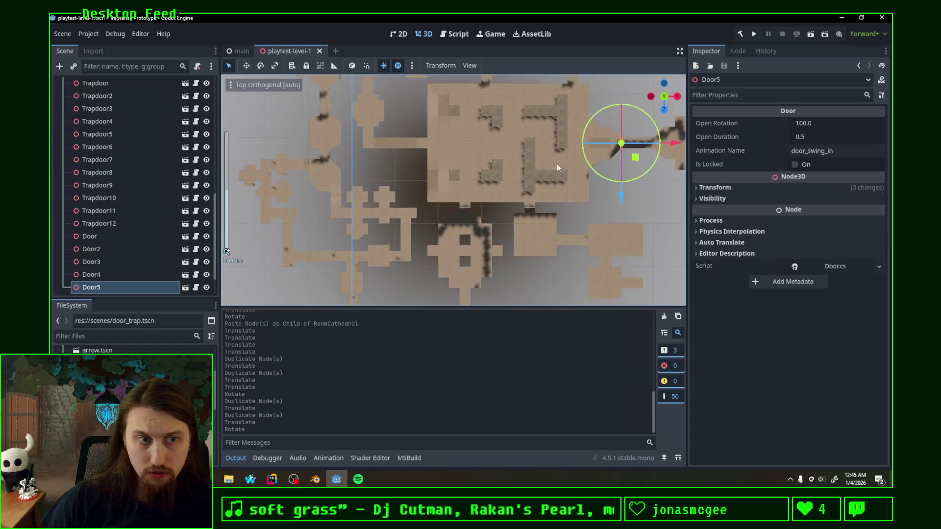
{"action": "scroll", "coordinate": [135, 211], "scroll_direction": "down", "scroll_amount": 3}
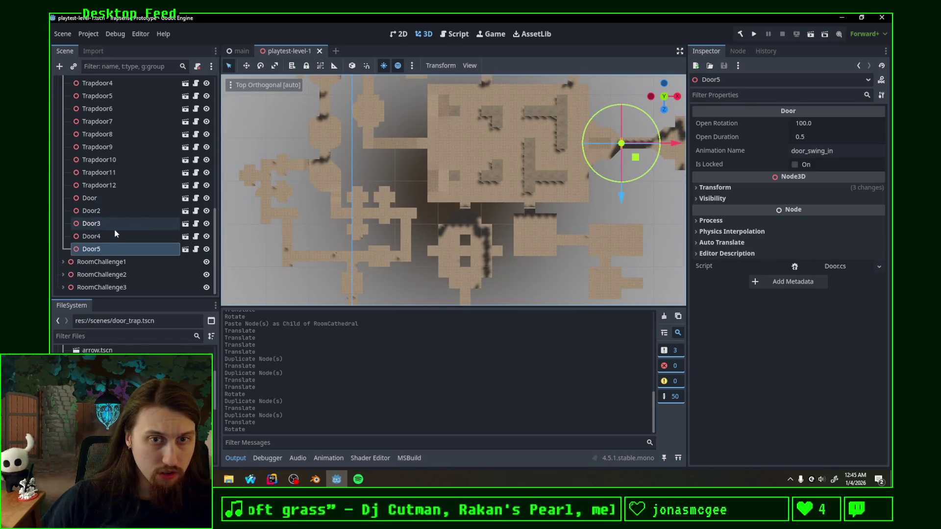
{"action": "left_click", "coordinate": [316, 479]}
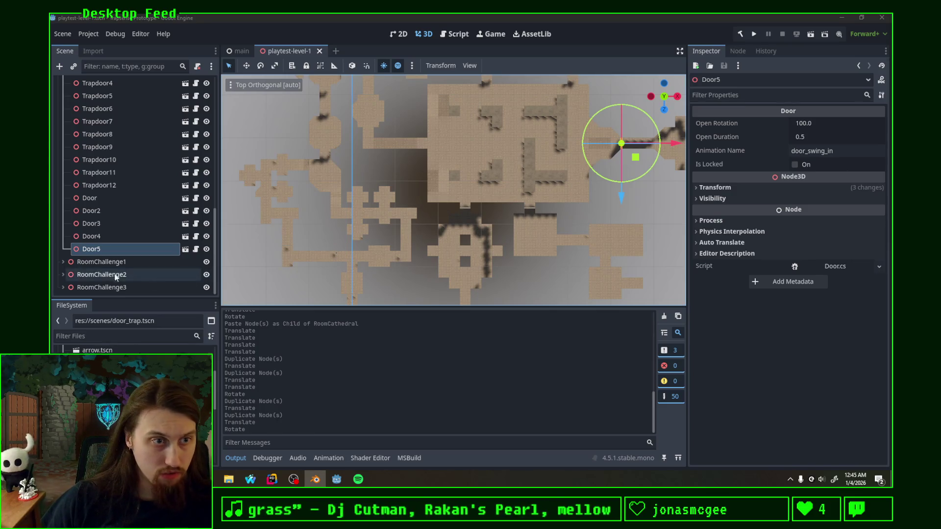
{"action": "left_click", "coordinate": [101, 262]}
Paste a copy of the Door into RoomChallenge1 and move it up to the top doorway.
{"action": "left_click", "coordinate": [99, 199]}
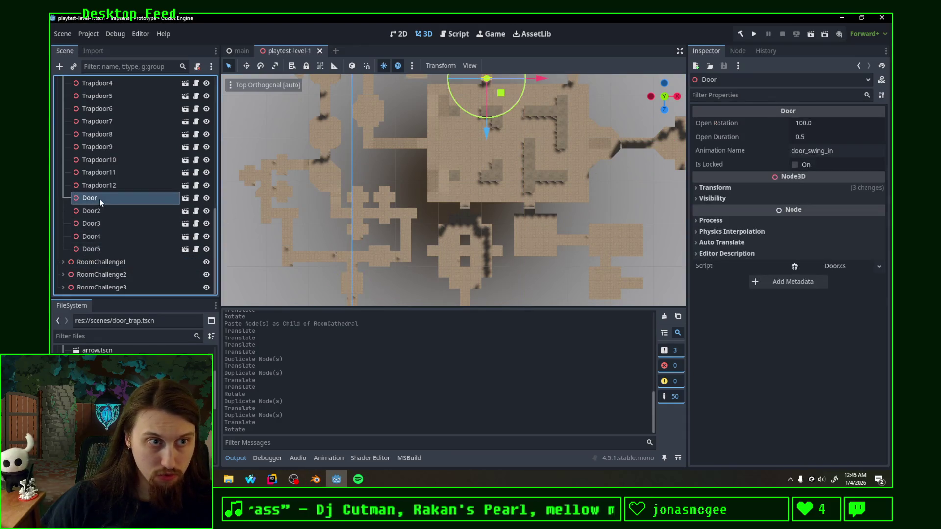
{"action": "left_click", "coordinate": [89, 265]}
{"action": "key", "text": "ctrl+v"}
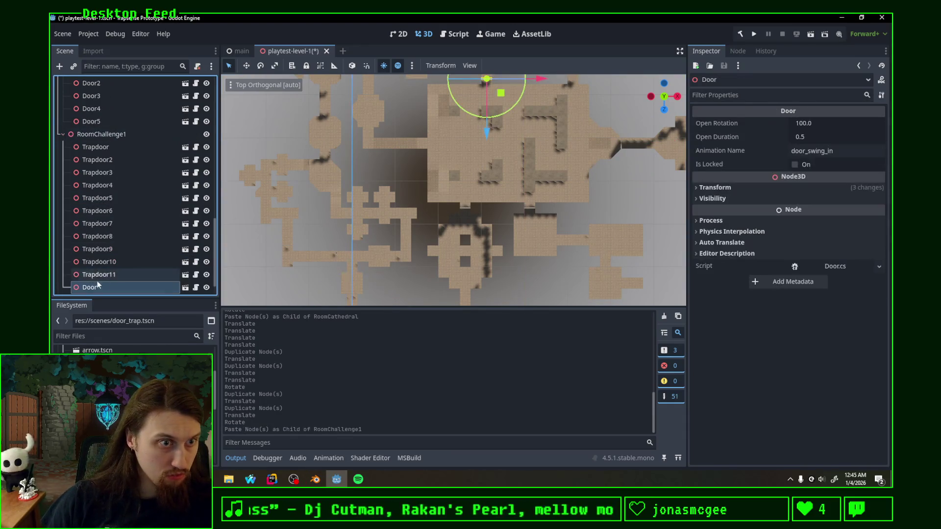
{"action": "key", "text": "f"}
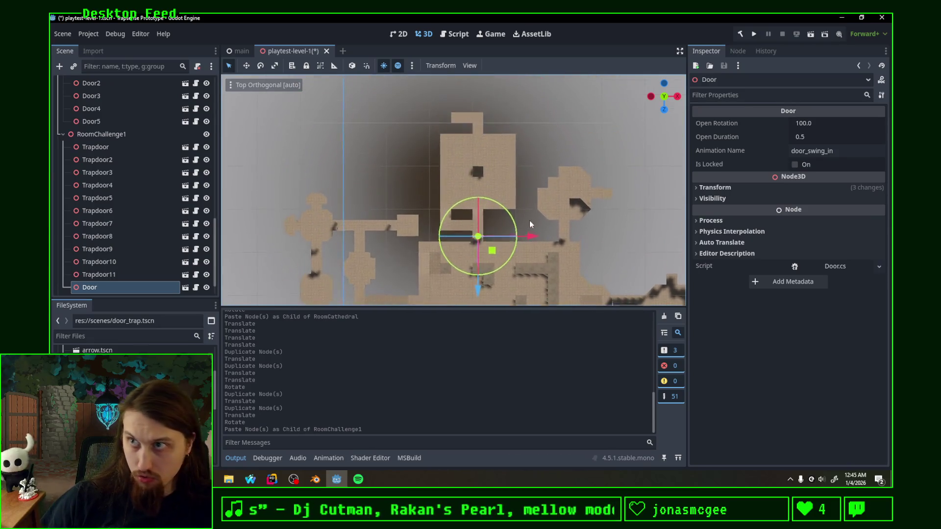
{"action": "left_click_drag", "start_coordinate": [492, 255], "coordinate": [486, 143]}
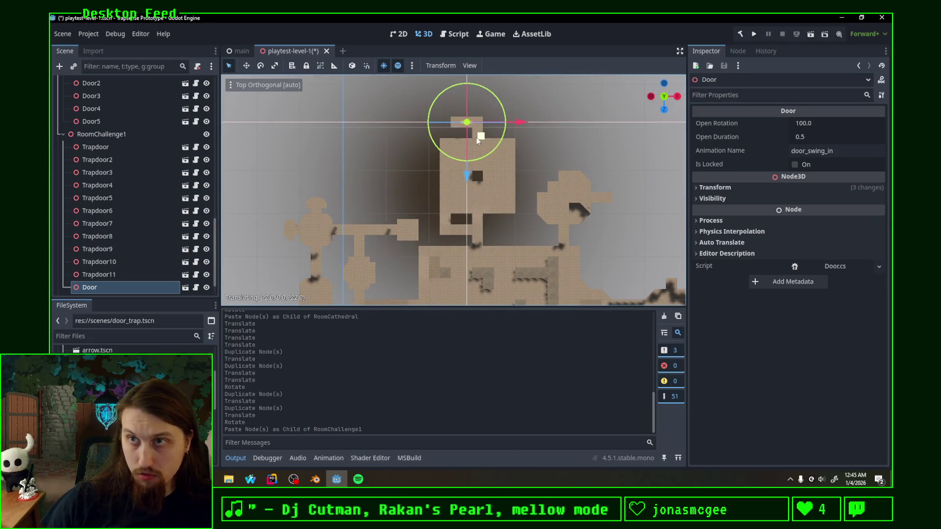
{"action": "scroll", "coordinate": [545, 118], "scroll_direction": "up", "scroll_amount": 5}
Rotate the door 90° to fit the doorway and save the level.
{"action": "key", "text": "f"}
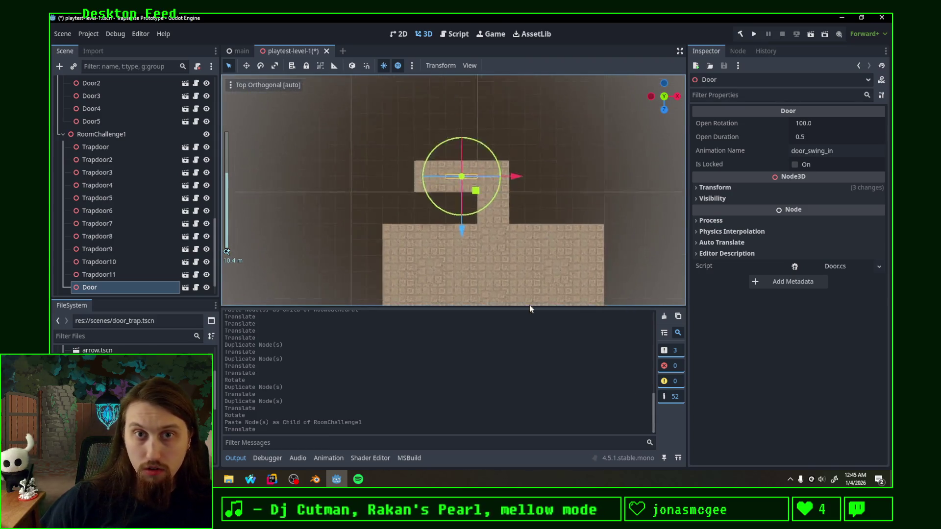
{"action": "left_click_drag", "start_coordinate": [490, 220], "coordinate": [491, 146]}
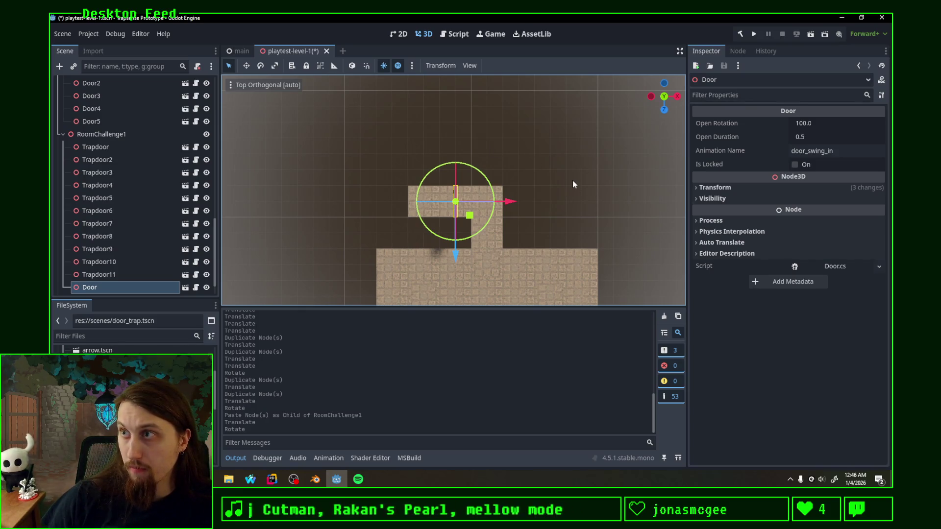
{"action": "key", "text": "ctrl+s"}
{"action": "key", "text": "alt+Tab"}
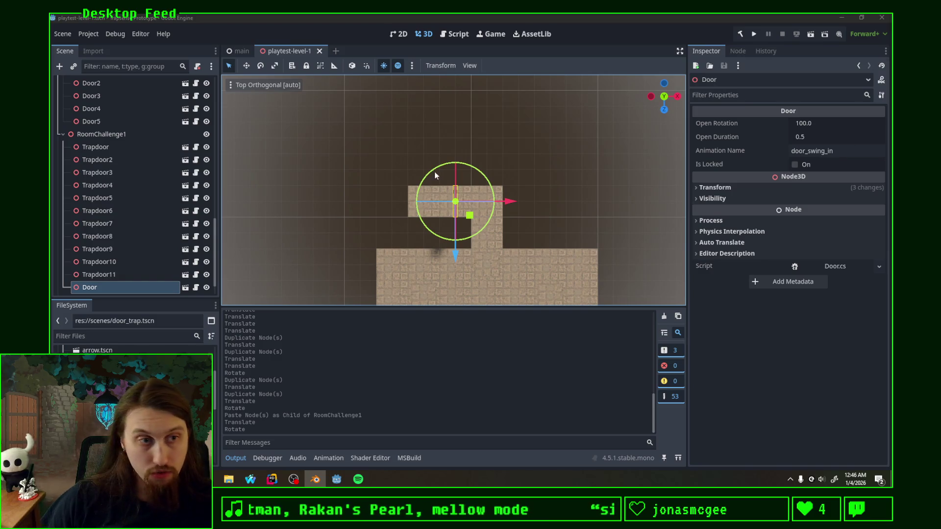
{"action": "left_click", "coordinate": [117, 289]}
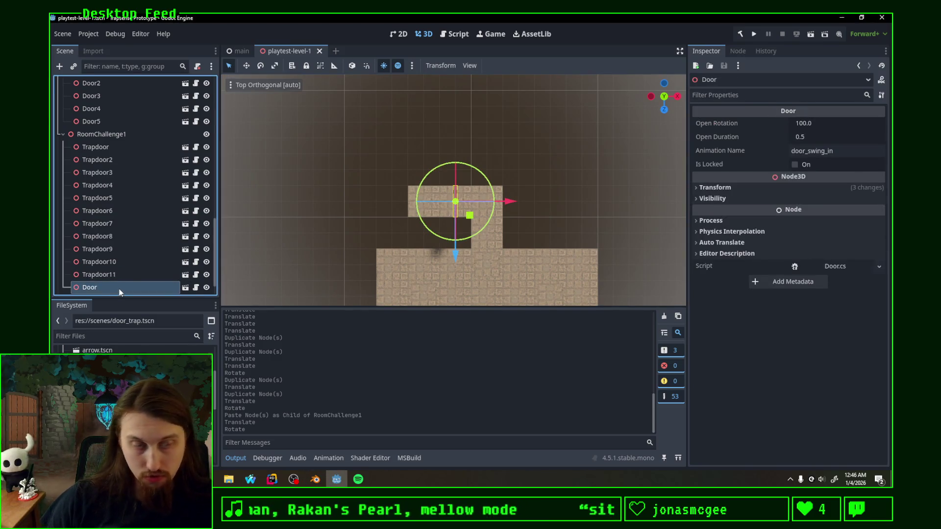
{"action": "scroll", "coordinate": [133, 260], "scroll_direction": "down", "scroll_amount": 1}
{"action": "left_click", "coordinate": [63, 112]}
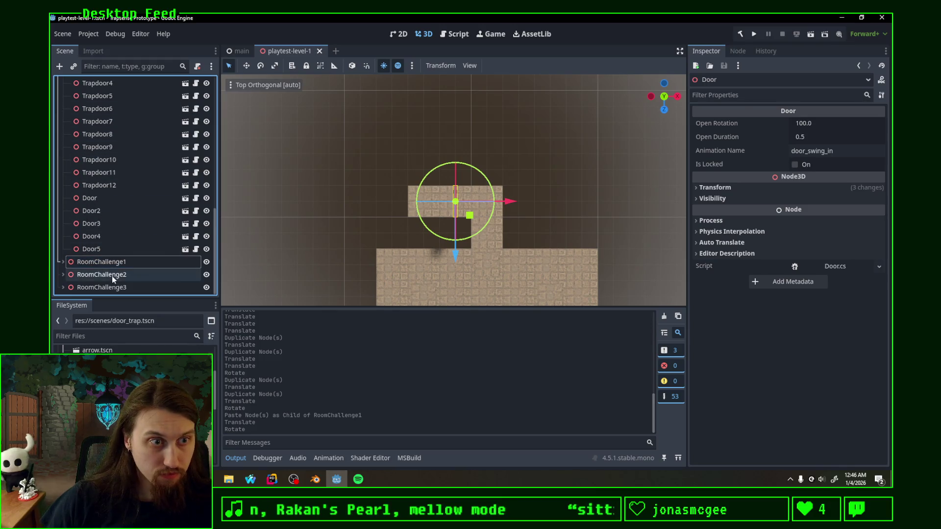
{"action": "left_click", "coordinate": [119, 287]}
{"action": "key", "text": "ctrl+v"}
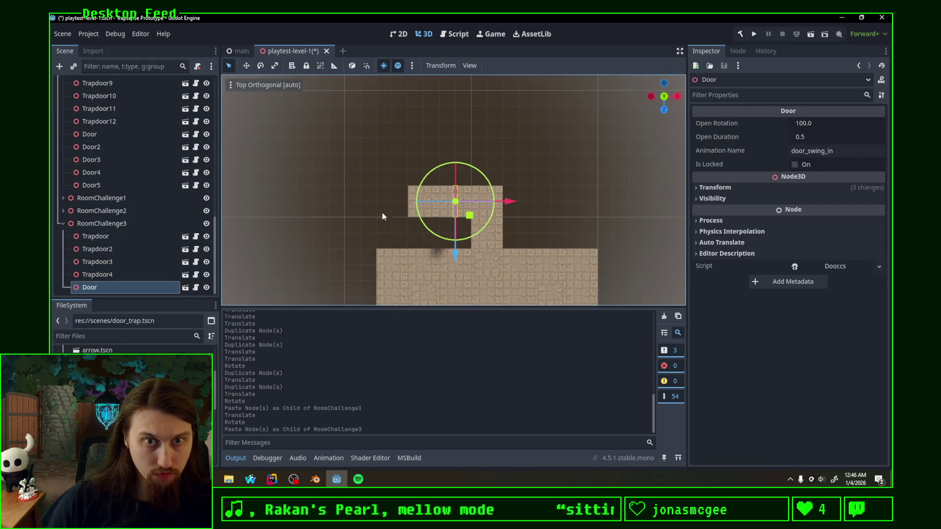
{"action": "scroll", "coordinate": [476, 218], "scroll_direction": "down", "scroll_amount": 4}
{"action": "scroll", "coordinate": [477, 218], "scroll_direction": "down", "scroll_amount": 5}
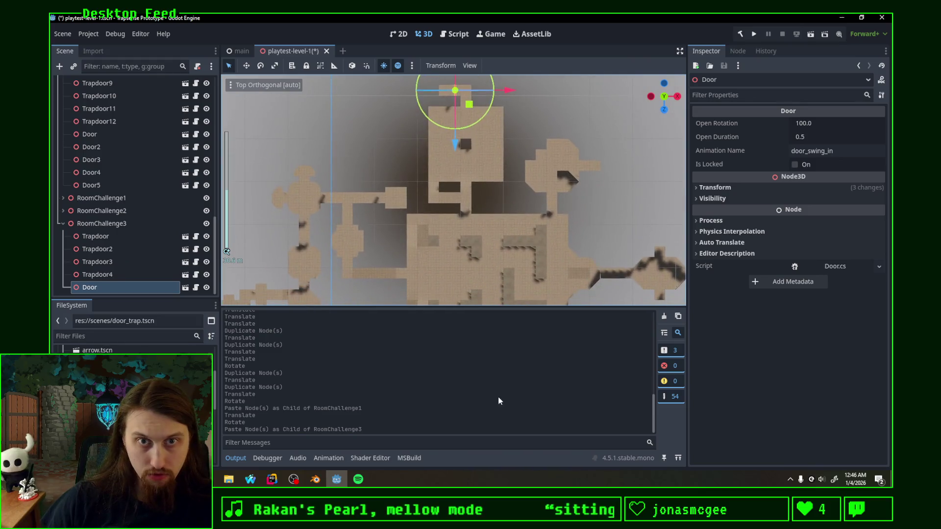
{"action": "mouse_move", "coordinate": [478, 96]}
{"action": "left_mouse_down"}
{"action": "mouse_move", "coordinate": [478, 356]}
{"action": "mouse_move", "coordinate": [477, 291]}
{"action": "left_mouse_up"}
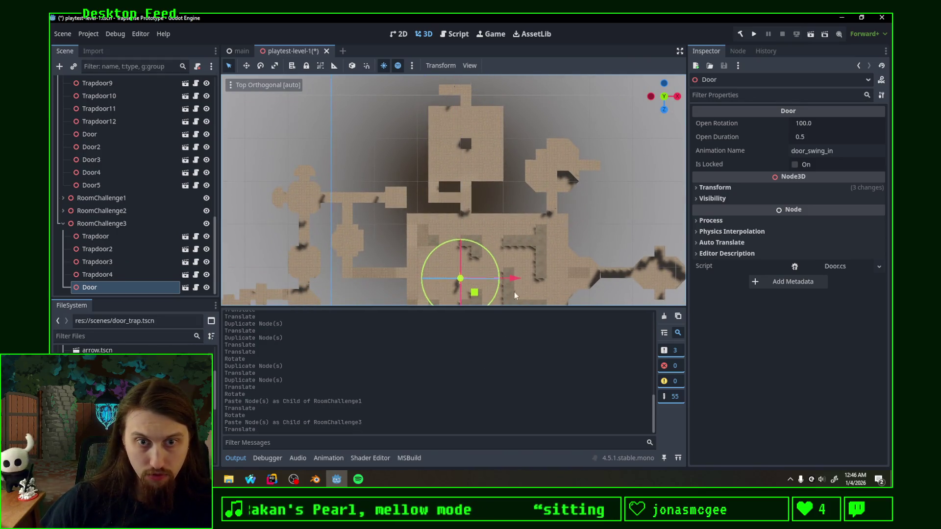
{"action": "left_click_drag", "start_coordinate": [455, 255], "coordinate": [460, 232]}
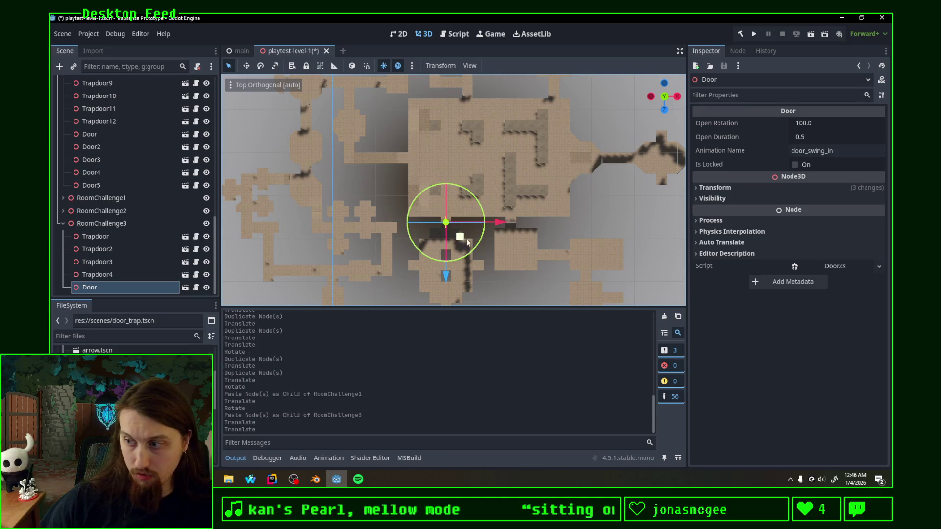
{"action": "scroll", "coordinate": [483, 254], "scroll_direction": "up", "scroll_amount": 6}
{"action": "scroll", "coordinate": [493, 95], "scroll_direction": "down", "scroll_amount": 8}
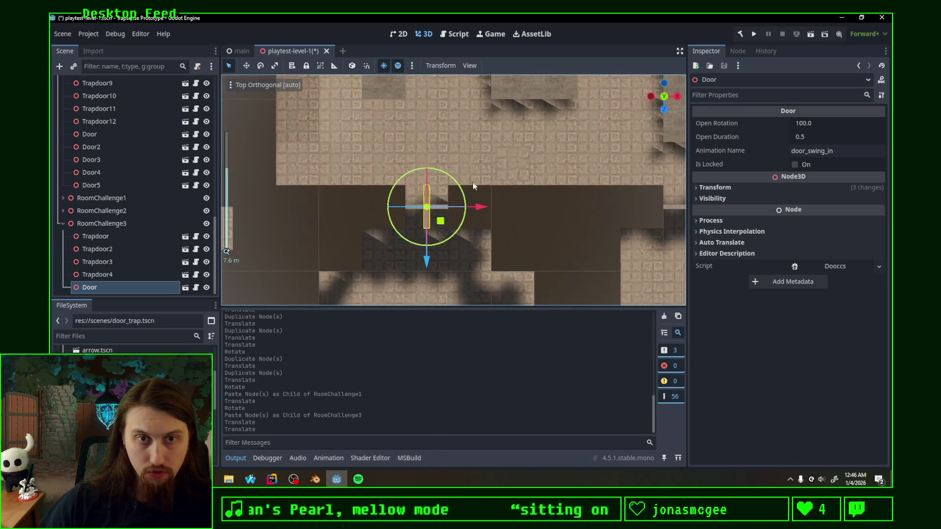
{"action": "mouse_move", "coordinate": [458, 126]}
{"action": "left_mouse_down"}
{"action": "mouse_move", "coordinate": [444, 247]}
{"action": "mouse_move", "coordinate": [478, 263]}
{"action": "mouse_move", "coordinate": [482, 238]}
{"action": "left_mouse_up"}
{"action": "scroll", "coordinate": [482, 238], "scroll_direction": "up", "scroll_amount": 6}
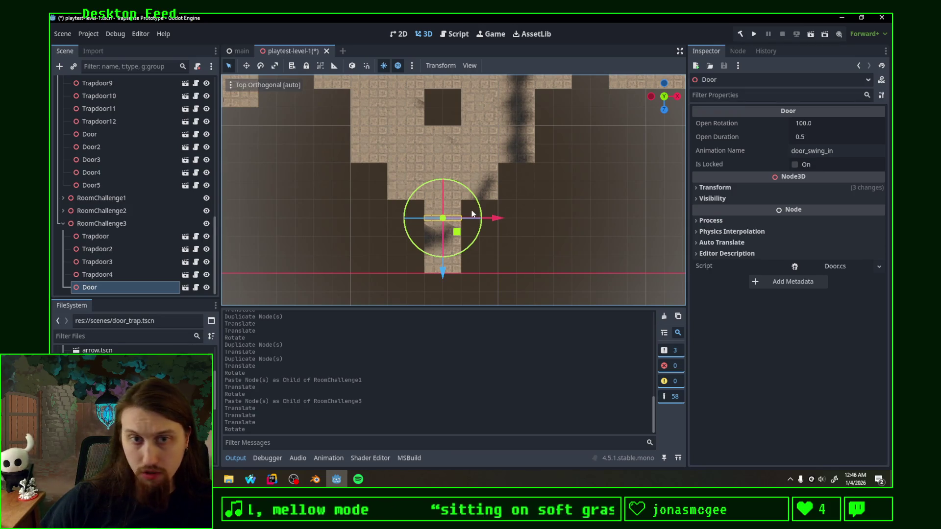
{"action": "left_click_drag", "start_coordinate": [547, 188], "coordinate": [477, 205]}
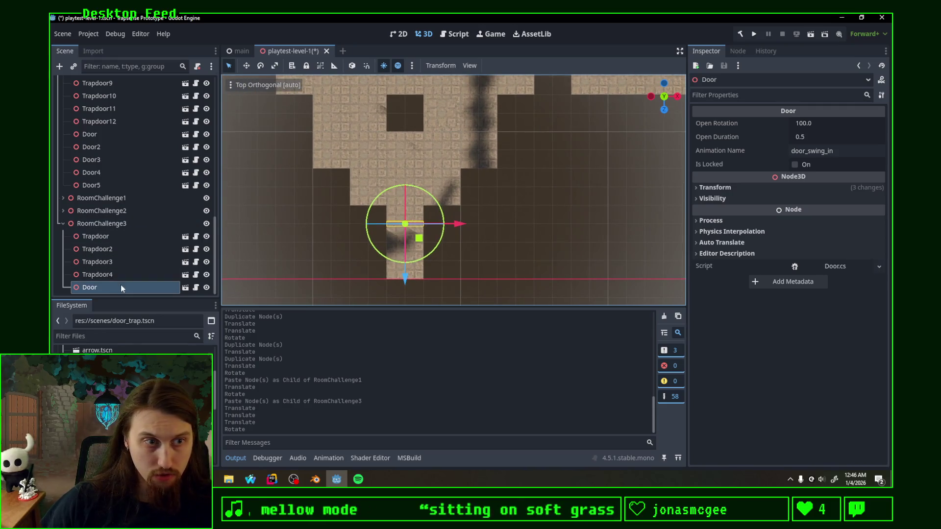
{"action": "key", "text": "Delete"}
{"action": "key", "text": "Return"}
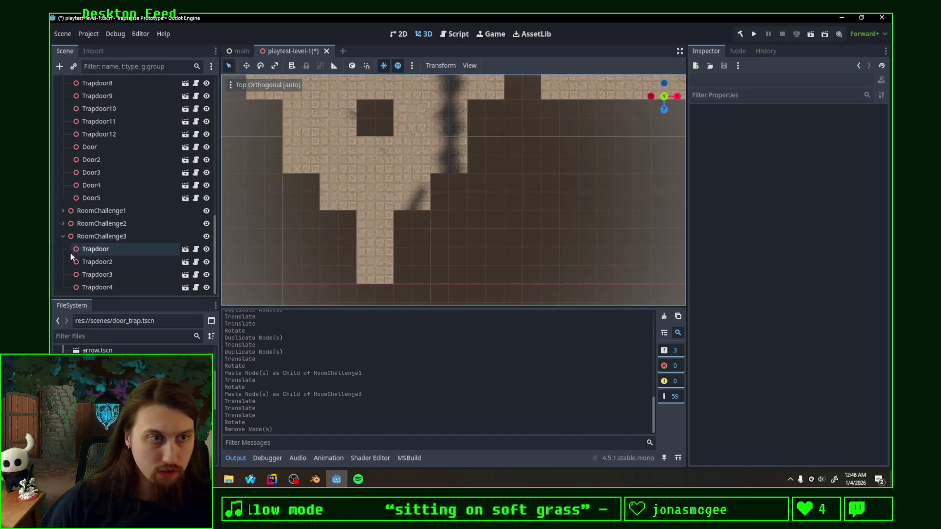
Select the Door node, then frame RoomChallenge3 in the top view.
{"action": "left_click", "coordinate": [62, 237]}
{"action": "left_click", "coordinate": [99, 200]}
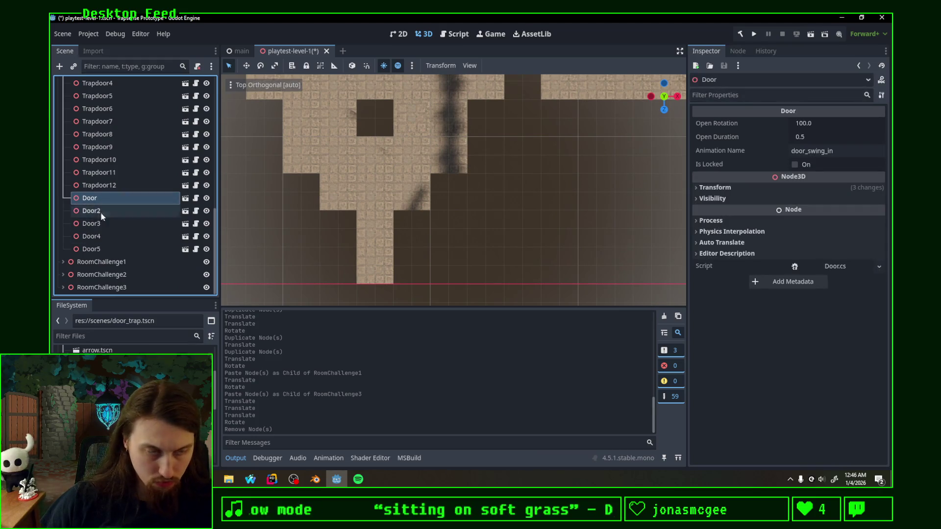
{"action": "left_click", "coordinate": [126, 288]}
{"action": "key", "text": "f"}
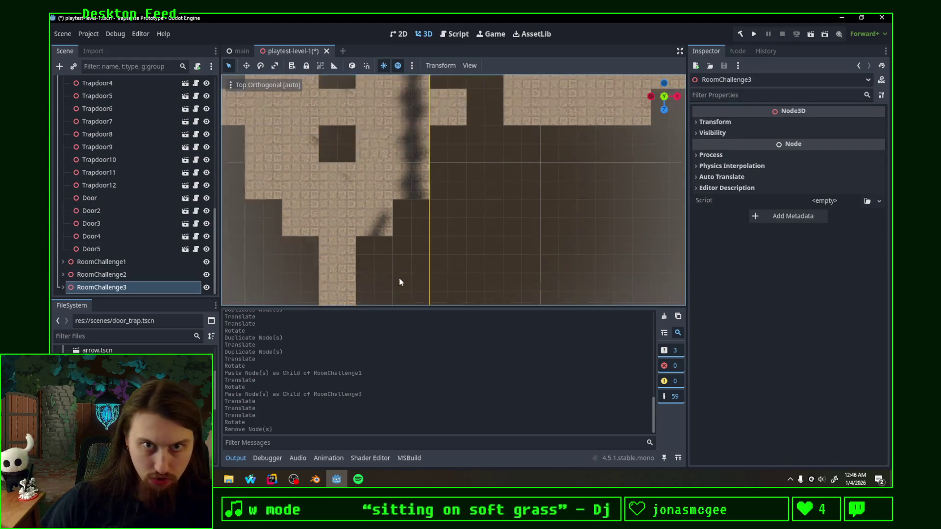
{"action": "scroll", "coordinate": [534, 169], "scroll_direction": "down", "scroll_amount": 3}
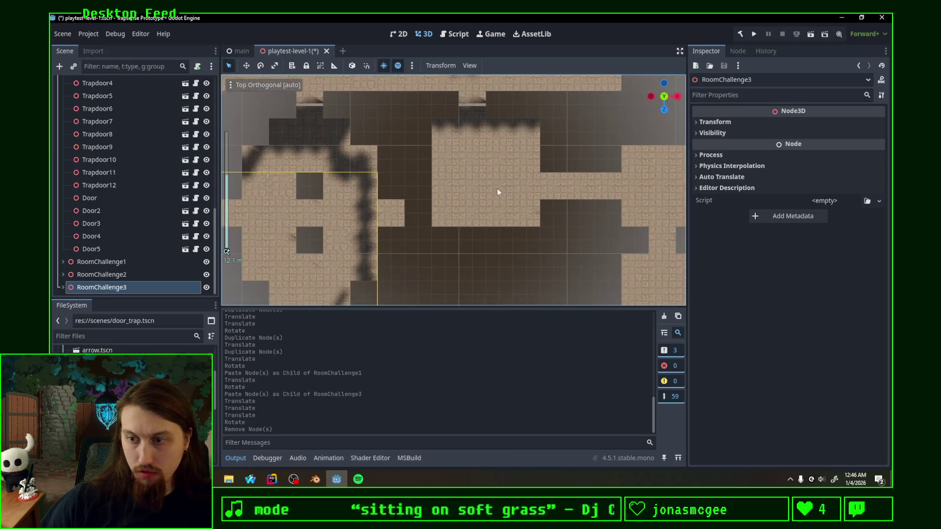
{"action": "mouse_move", "coordinate": [416, 245]}
{"action": "left_mouse_down"}
{"action": "mouse_move", "coordinate": [402, 202]}
{"action": "mouse_move", "coordinate": [355, 208]}
{"action": "left_mouse_up"}
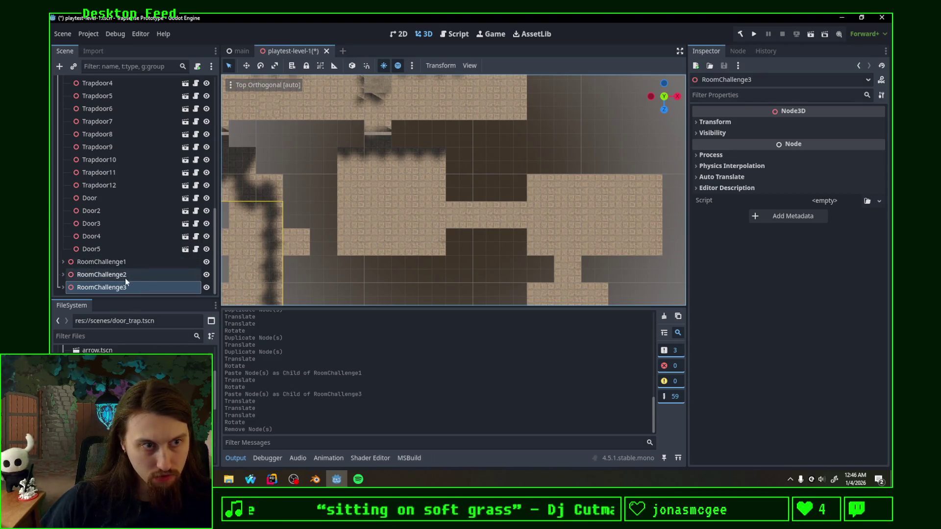
Paste the door into RoomChallenge3, move it to a doorway, and rotate it to line up.
{"action": "key", "text": "ctrl+v"}
{"action": "scroll", "coordinate": [273, 260], "scroll_direction": "down", "scroll_amount": 4}
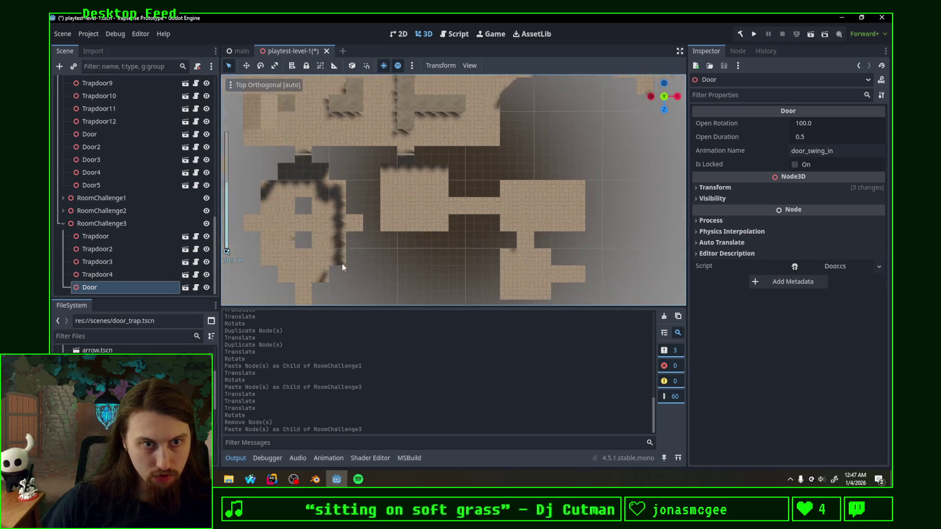
{"action": "scroll", "coordinate": [342, 263], "scroll_direction": "down", "scroll_amount": 5}
{"action": "mouse_move", "coordinate": [402, 92]}
{"action": "left_mouse_down"}
{"action": "mouse_move", "coordinate": [469, 230]}
{"action": "mouse_move", "coordinate": [492, 221]}
{"action": "mouse_move", "coordinate": [468, 215]}
{"action": "mouse_move", "coordinate": [487, 217]}
{"action": "left_mouse_up"}
{"action": "scroll", "coordinate": [487, 217], "scroll_direction": "up", "scroll_amount": 5}
{"action": "mouse_move", "coordinate": [572, 249]}
{"action": "left_mouse_down"}
{"action": "mouse_move", "coordinate": [573, 201]}
{"action": "mouse_move", "coordinate": [597, 259]}
{"action": "mouse_move", "coordinate": [441, 157]}
{"action": "mouse_move", "coordinate": [477, 213]}
{"action": "mouse_move", "coordinate": [464, 152]}
{"action": "left_mouse_up"}
{"action": "scroll", "coordinate": [465, 152], "scroll_direction": "down", "scroll_amount": 2}
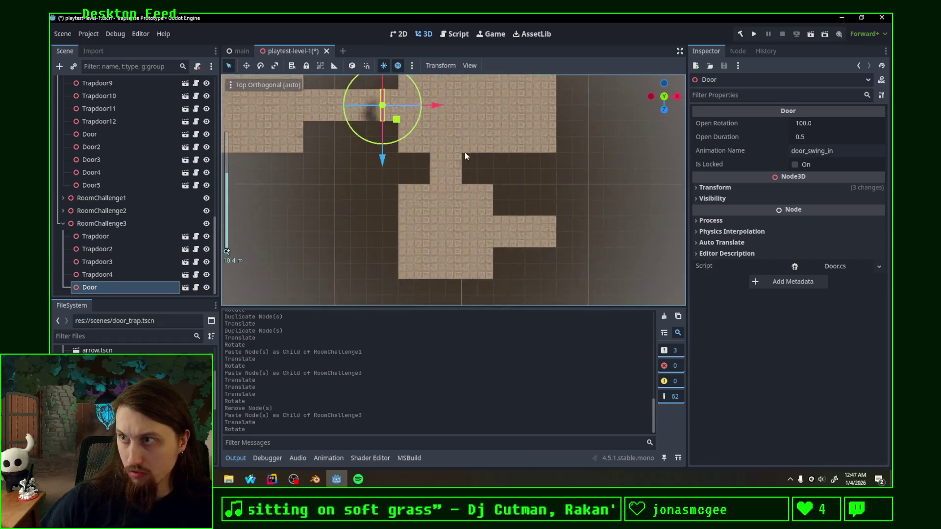
Duplicate it as Door2 at the second doorway, then lower both doors to floor level.
{"action": "key", "text": "ctrl+d"}
{"action": "left_click_drag", "start_coordinate": [396, 119], "coordinate": [521, 241]}
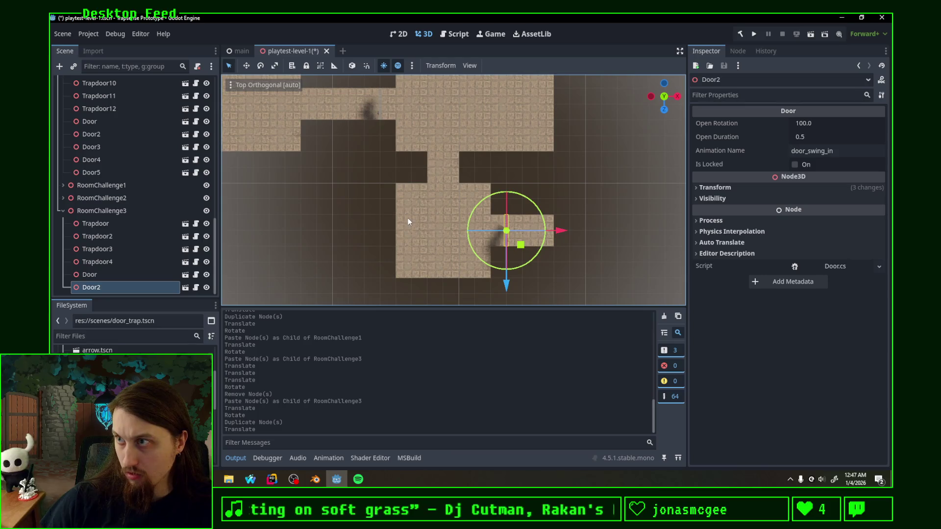
{"action": "mouse_move", "coordinate": [399, 226]}
{"action": "left_mouse_down"}
{"action": "mouse_move", "coordinate": [441, 211]}
{"action": "mouse_move", "coordinate": [495, 159]}
{"action": "mouse_move", "coordinate": [483, 241]}
{"action": "mouse_move", "coordinate": [509, 215]}
{"action": "mouse_move", "coordinate": [554, 208]}
{"action": "left_mouse_up"}
{"action": "scroll", "coordinate": [472, 210], "scroll_direction": "down", "scroll_amount": 3}
{"action": "left_click", "coordinate": [112, 275], "text": "ctrl"}
{"action": "left_click_drag", "start_coordinate": [501, 91], "coordinate": [497, 113]}
{"action": "left_click", "coordinate": [63, 211]}
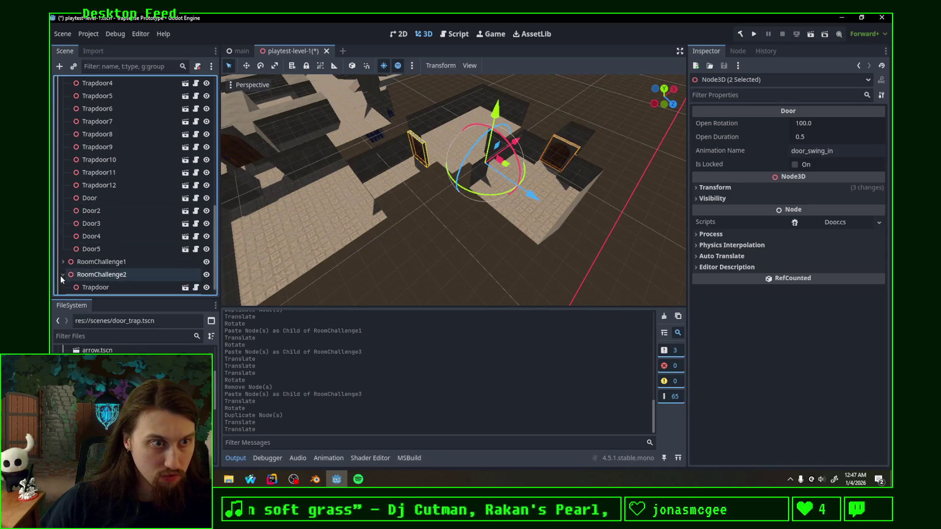
{"action": "left_click", "coordinate": [63, 262]}
Adjust the height of RoomChallenge1's Door by 2 units along Y.
{"action": "left_click", "coordinate": [86, 262]}
{"action": "key", "text": "f"}
{"action": "scroll", "coordinate": [552, 207], "scroll_direction": "up", "scroll_amount": 3}
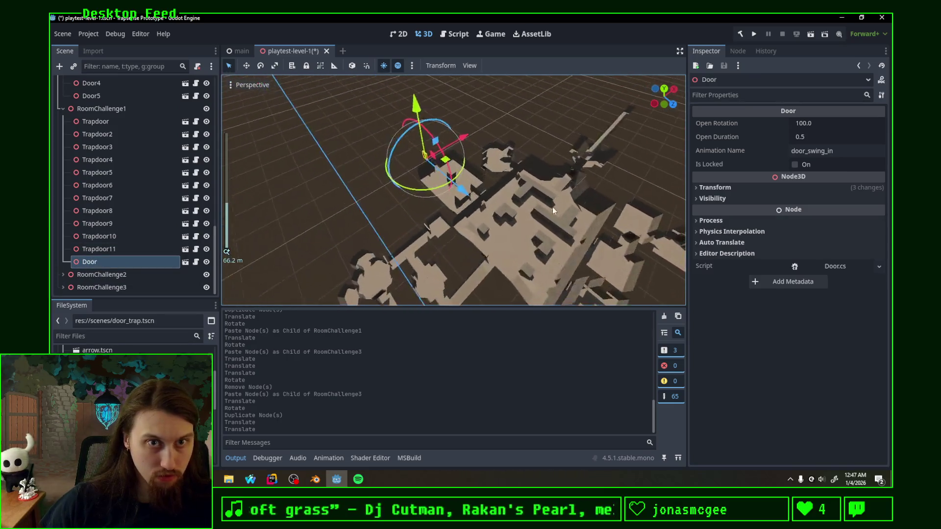
{"action": "mouse_move", "coordinate": [424, 120]}
{"action": "left_mouse_down"}
{"action": "mouse_move", "coordinate": [399, 128]}
{"action": "mouse_move", "coordinate": [399, 120]}
{"action": "left_mouse_up"}
{"action": "scroll", "coordinate": [429, 125], "scroll_direction": "up", "scroll_amount": 3}
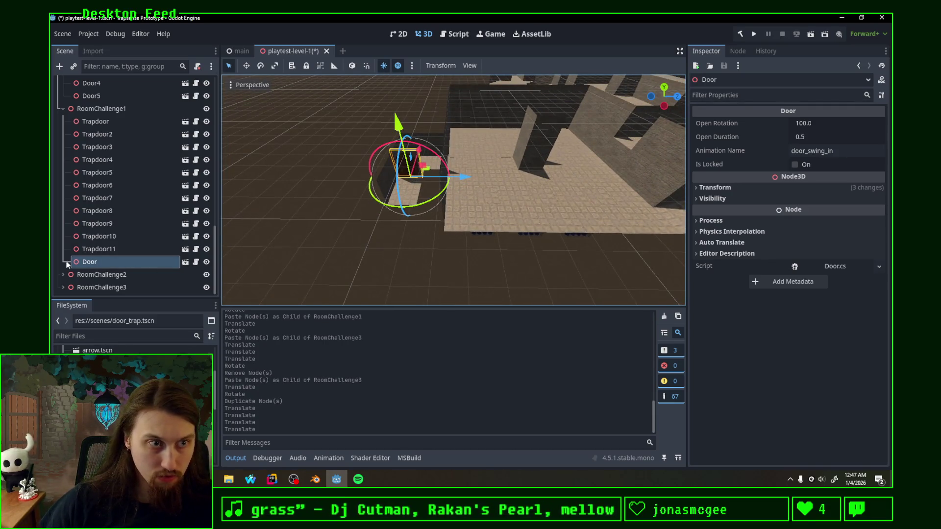
{"action": "left_click", "coordinate": [63, 108]}
Select RoomCathedral's Door through Door5 together and reposition them as a group.
{"action": "left_click_drag", "start_coordinate": [101, 244], "coordinate": [103, 198]}
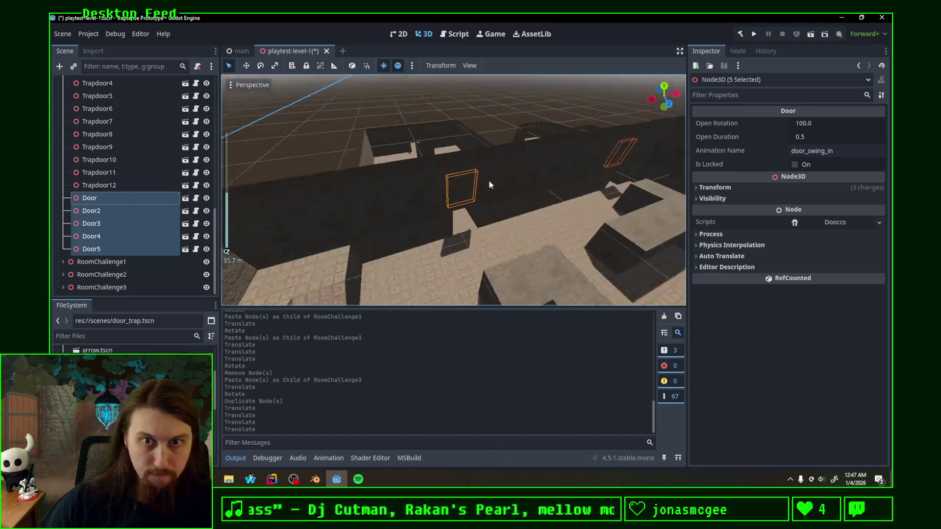
{"action": "scroll", "coordinate": [489, 181], "scroll_direction": "down", "scroll_amount": 5}
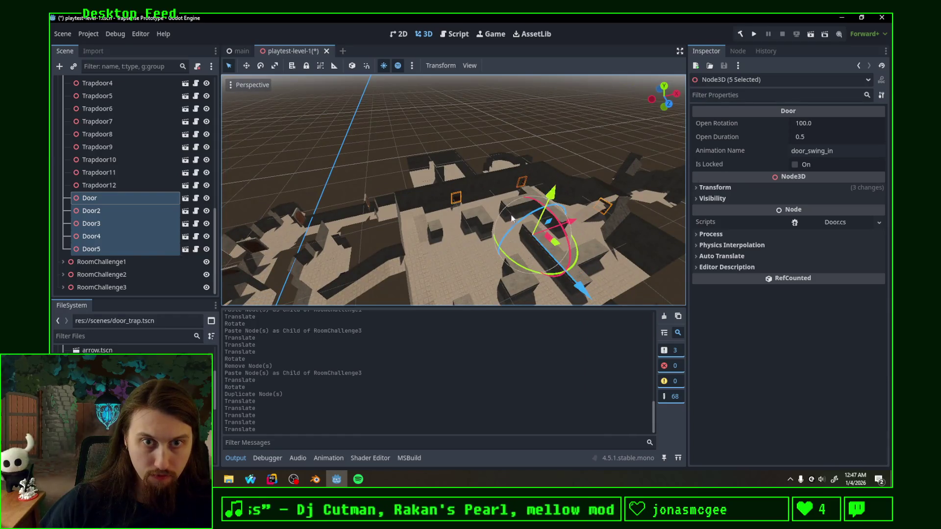
{"action": "scroll", "coordinate": [479, 201], "scroll_direction": "up", "scroll_amount": 5}
{"action": "scroll", "coordinate": [122, 196], "scroll_direction": "up", "scroll_amount": 5}
{"action": "left_click", "coordinate": [62, 223]}
{"action": "left_click", "coordinate": [69, 237]}
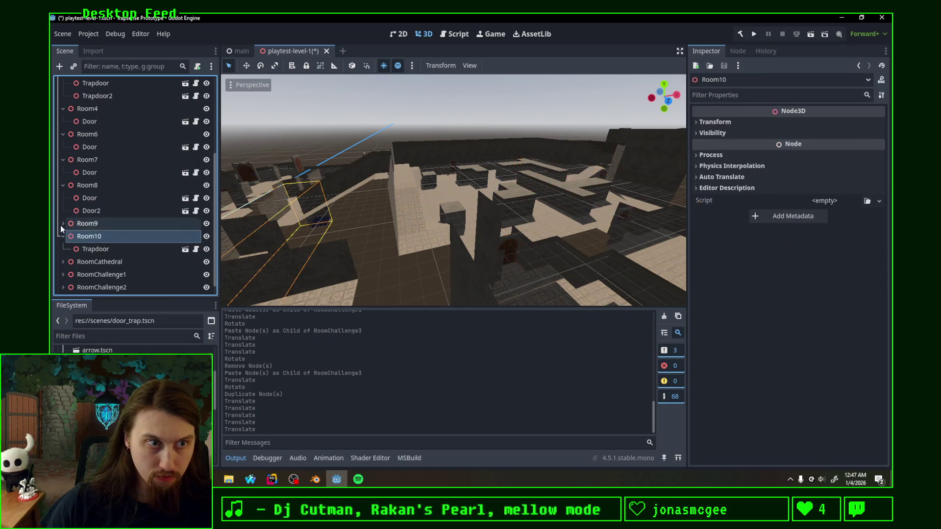
Select Room9's DoorTrap, frame it, and move it vertically.
{"action": "left_click", "coordinate": [63, 223]}
{"action": "left_click", "coordinate": [63, 224]}
{"action": "left_click", "coordinate": [86, 211]}
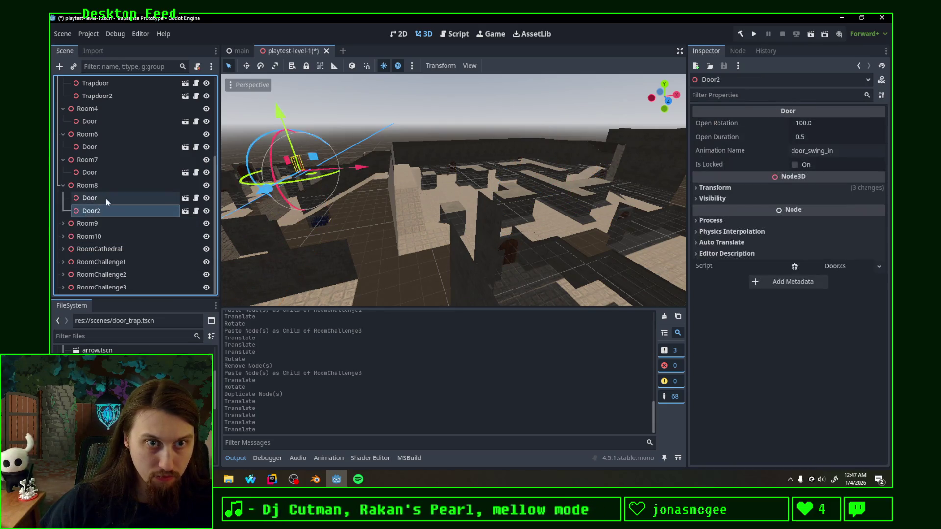
{"action": "left_click", "coordinate": [93, 198], "text": "shift"}
{"action": "left_click", "coordinate": [63, 224]}
{"action": "double_click", "coordinate": [93, 236]}
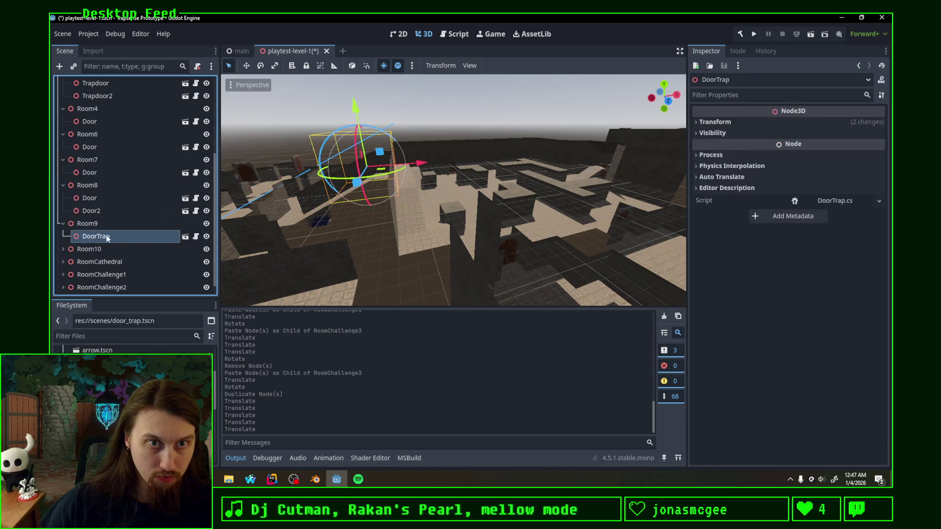
{"action": "mouse_move", "coordinate": [471, 140]}
{"action": "left_mouse_down"}
{"action": "mouse_move", "coordinate": [472, 159]}
{"action": "mouse_move", "coordinate": [442, 192]}
{"action": "left_mouse_up"}
Adjust the positions of Room7's and Room6's doors.
{"action": "left_click", "coordinate": [93, 210]}
{"action": "left_click", "coordinate": [90, 198], "text": "shift"}
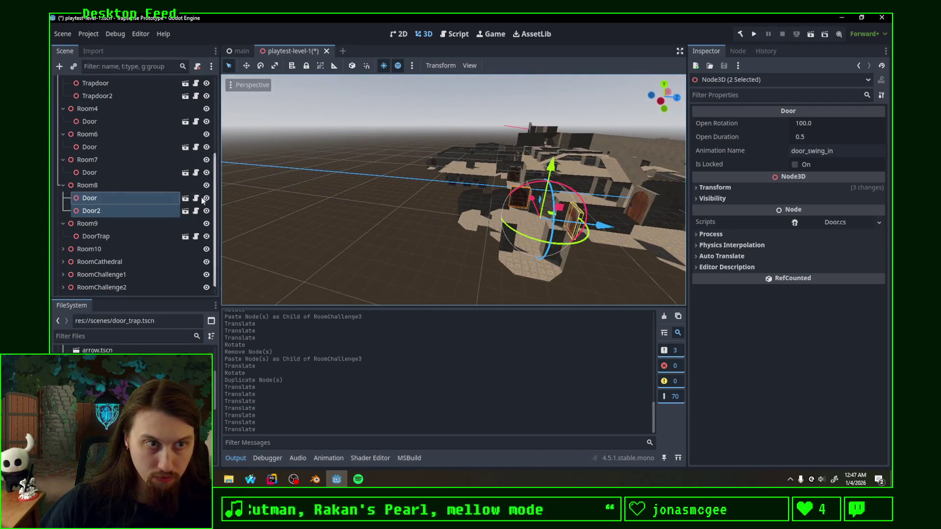
{"action": "left_click", "coordinate": [90, 173]}
{"action": "left_click_drag", "start_coordinate": [649, 176], "coordinate": [652, 193]}
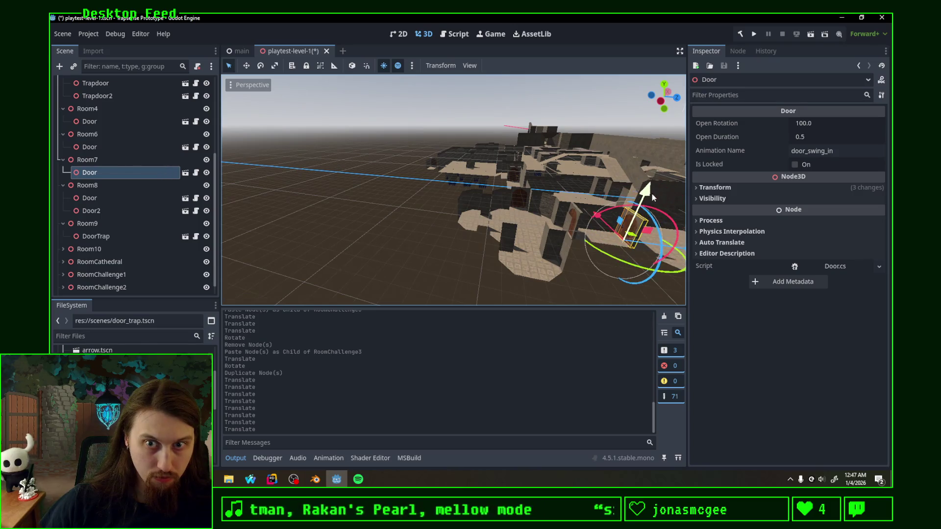
{"action": "key", "text": "f"}
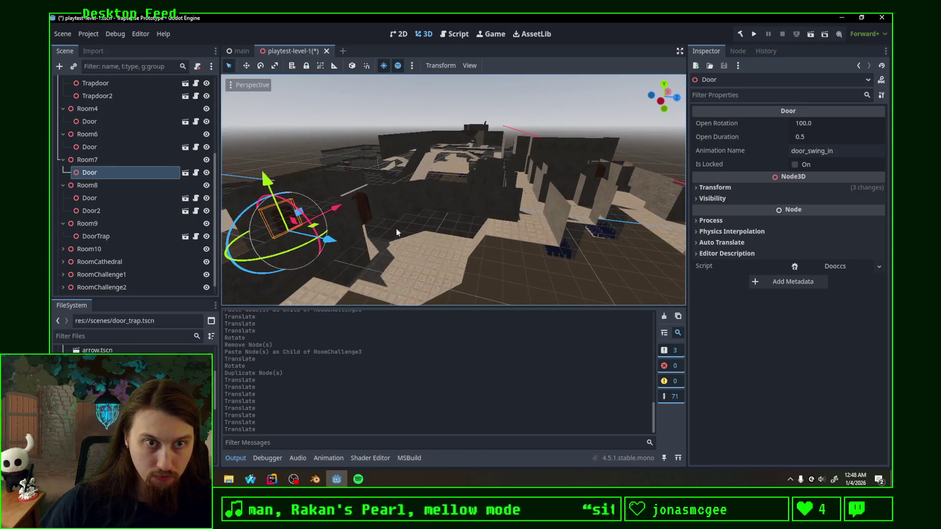
{"action": "left_click", "coordinate": [84, 149]}
{"action": "left_click_drag", "start_coordinate": [357, 174], "coordinate": [357, 198]}
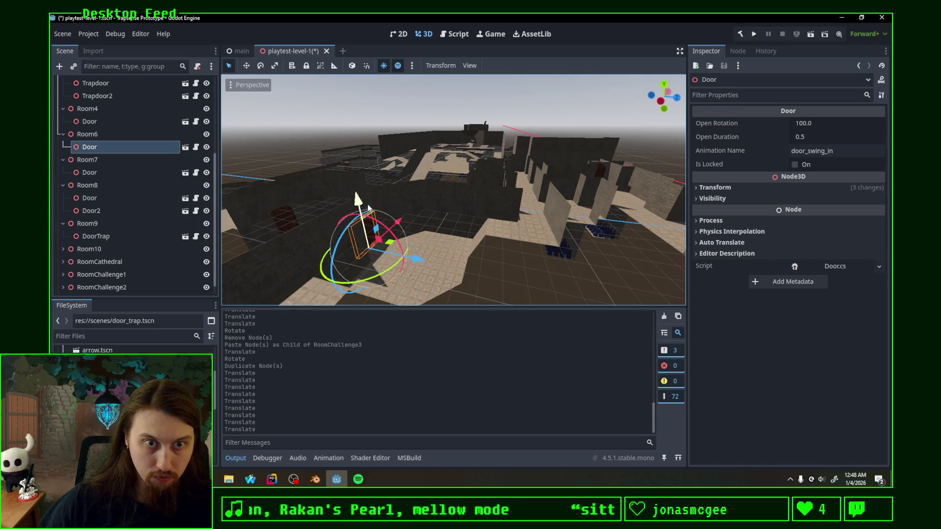
Frame Room2's door in the viewport, then save the level and run the current scene.
{"action": "left_click", "coordinate": [90, 123]}
{"action": "key", "text": "f"}
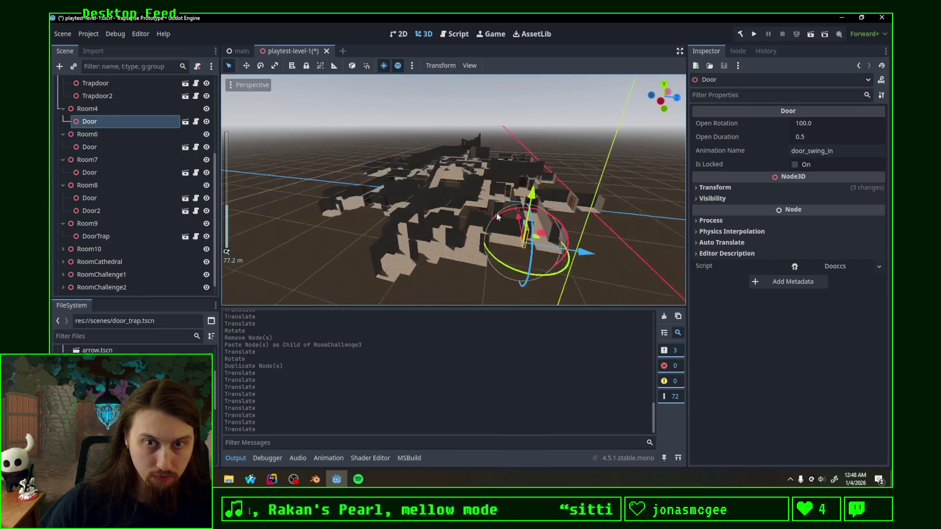
{"action": "scroll", "coordinate": [107, 162], "scroll_direction": "up", "scroll_amount": 5}
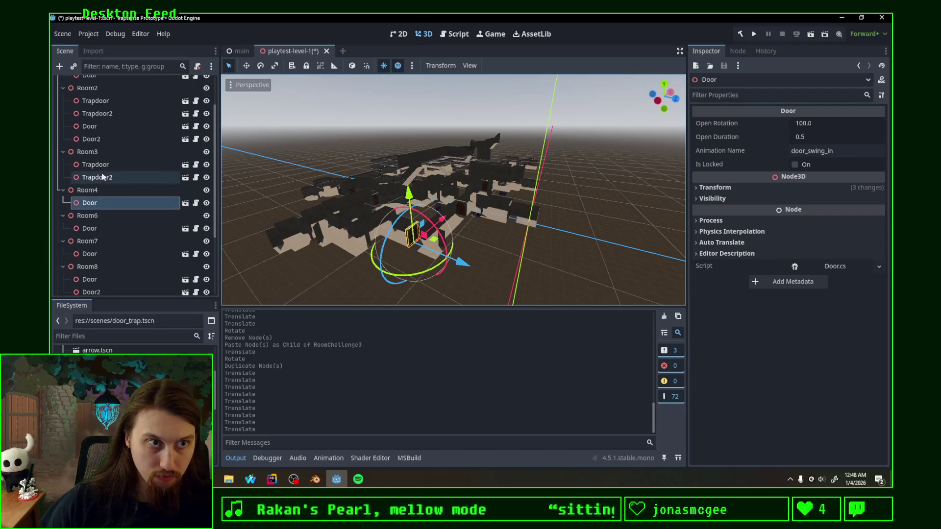
{"action": "left_click", "coordinate": [105, 165]}
{"action": "left_click", "coordinate": [108, 157]}
{"action": "key", "text": "f"}
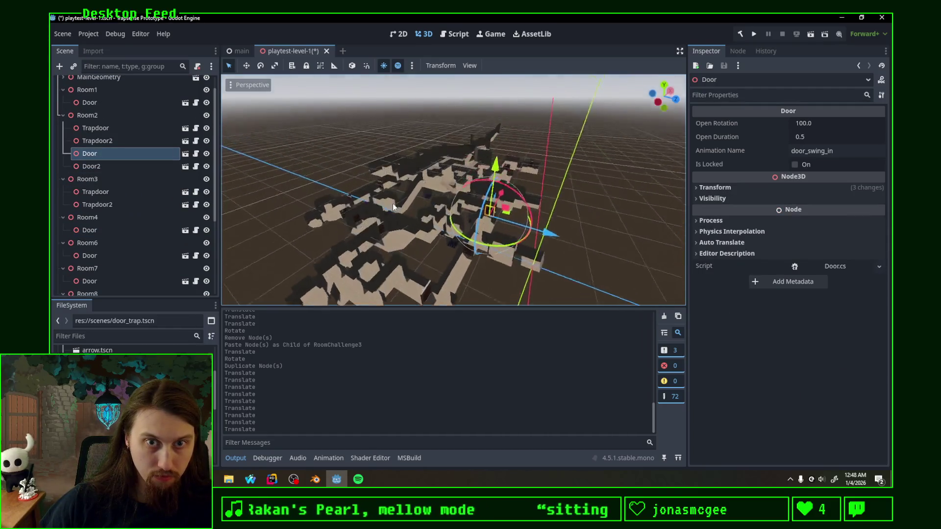
{"action": "scroll", "coordinate": [104, 147], "scroll_direction": "up", "scroll_amount": 1}
{"action": "left_click", "coordinate": [754, 33]}
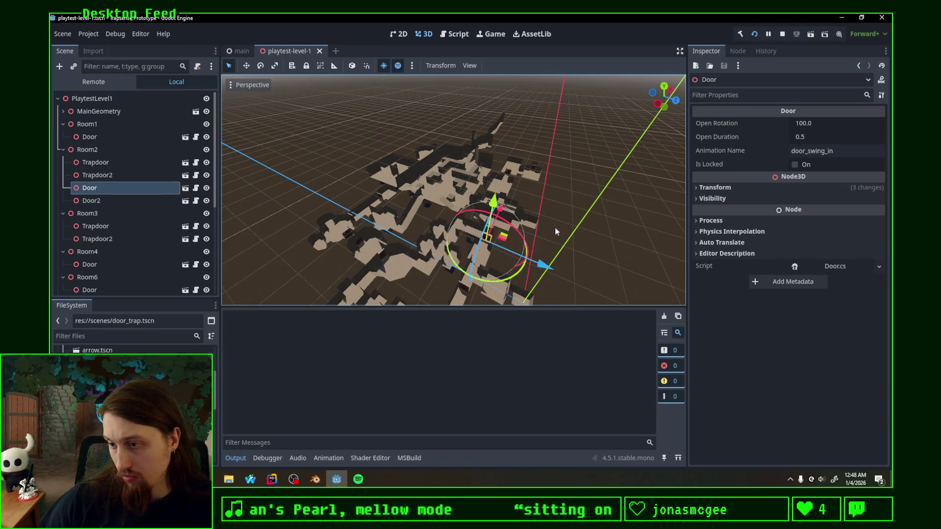
Run down the corridor, through the first wooden door and dark room, into the narrow corridor.
{"action": "key", "text": "w"}
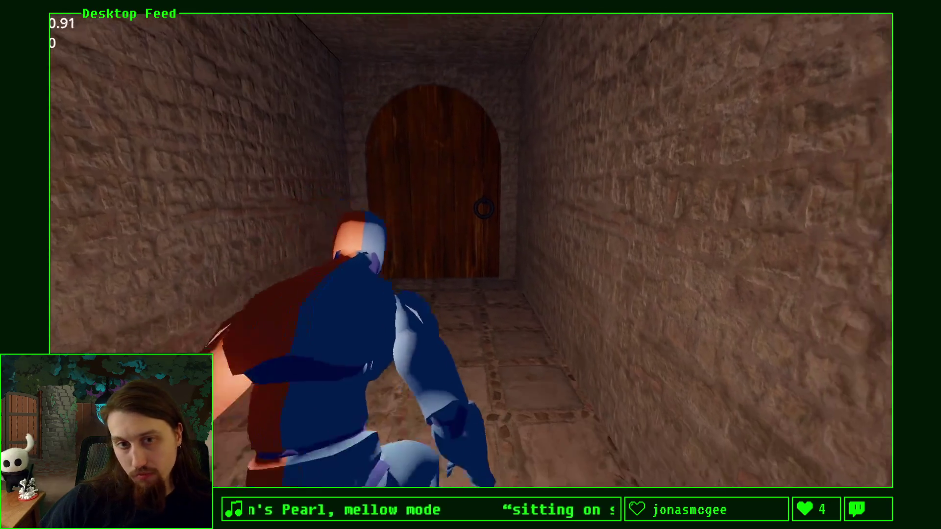
{"action": "key", "text": "d"}
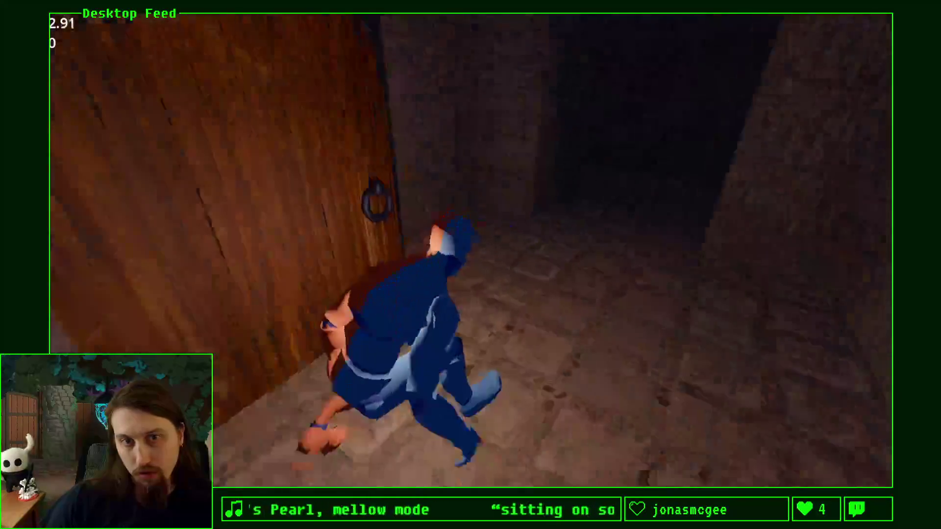
{"action": "key", "text": "w"}
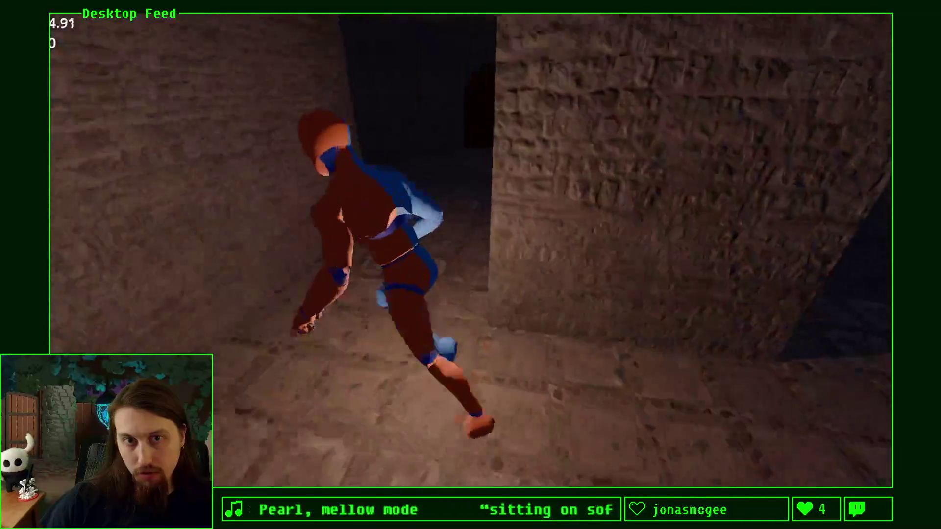
{"action": "key", "text": "w"}
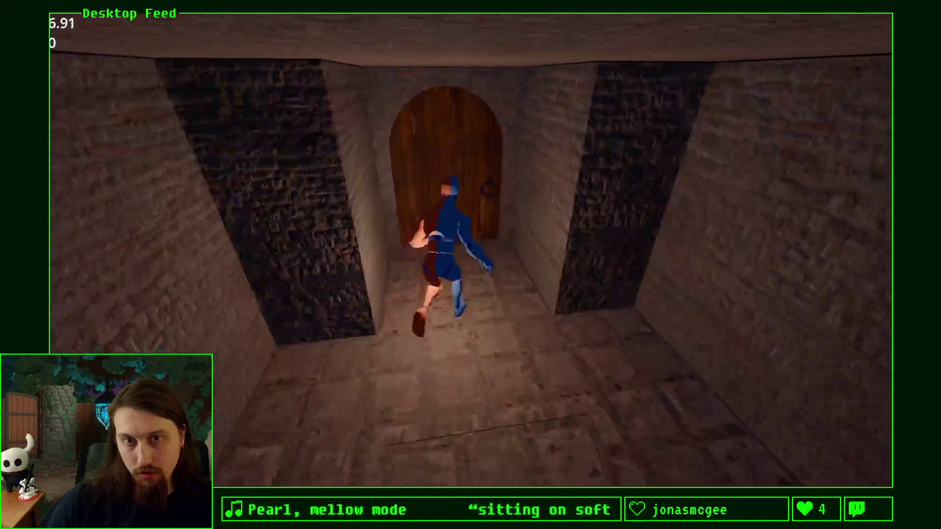
Open the next wooden door and run on through it into the following corridor.
{"action": "key", "text": "s"}
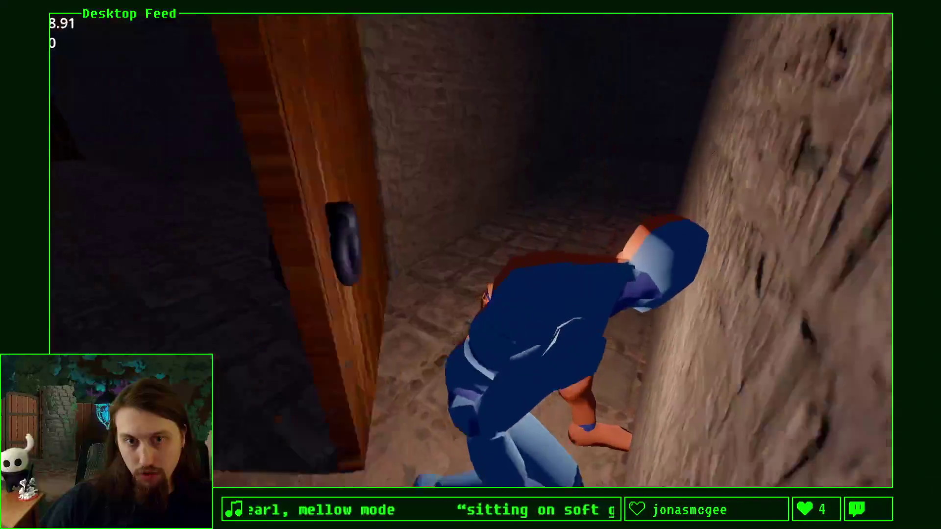
{"action": "key", "text": "a"}
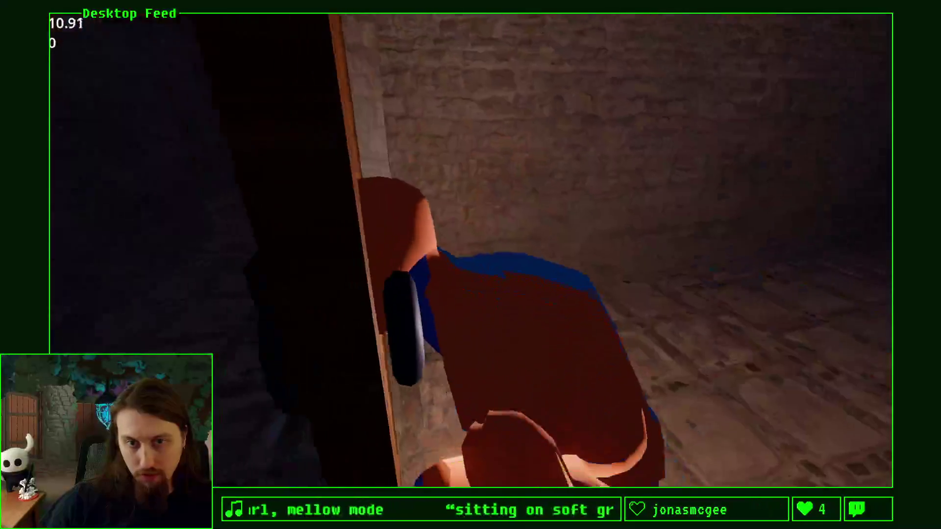
{"action": "key", "text": "w"}
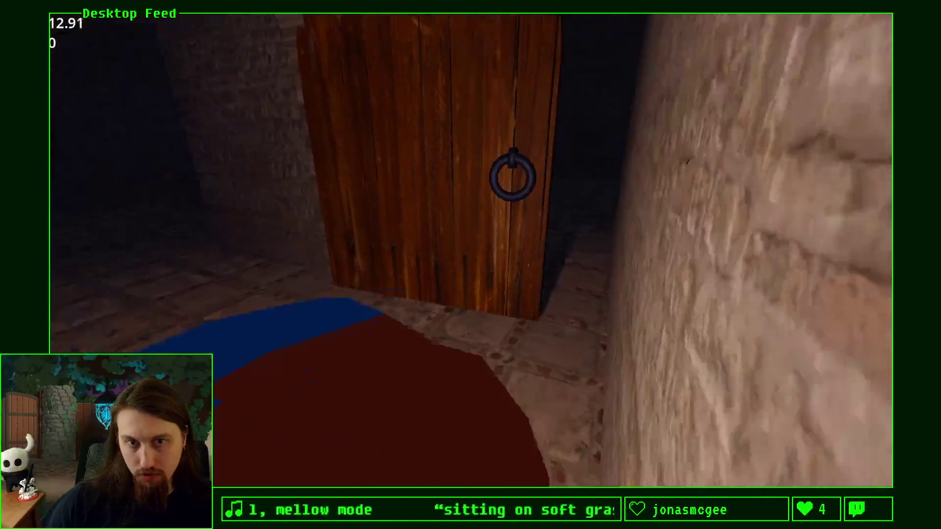
{"action": "key", "text": "w"}
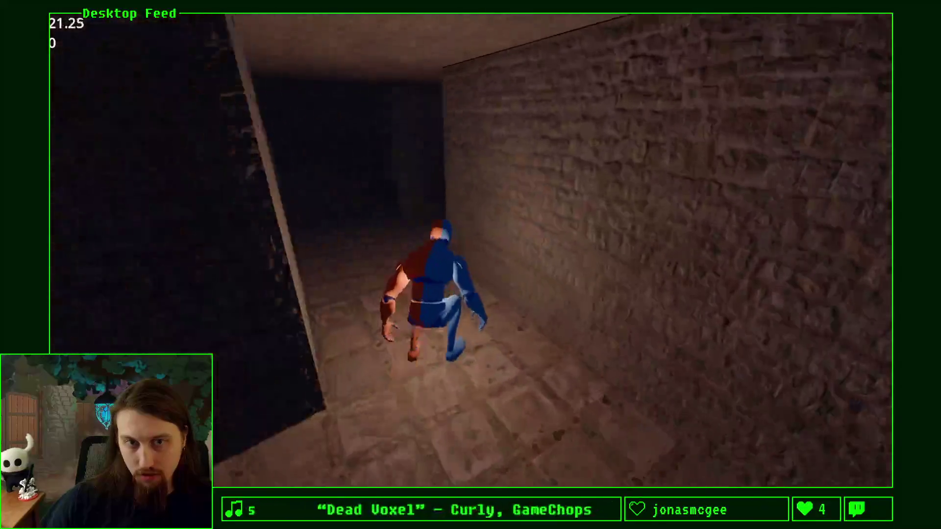
{"action": "key", "text": "w"}
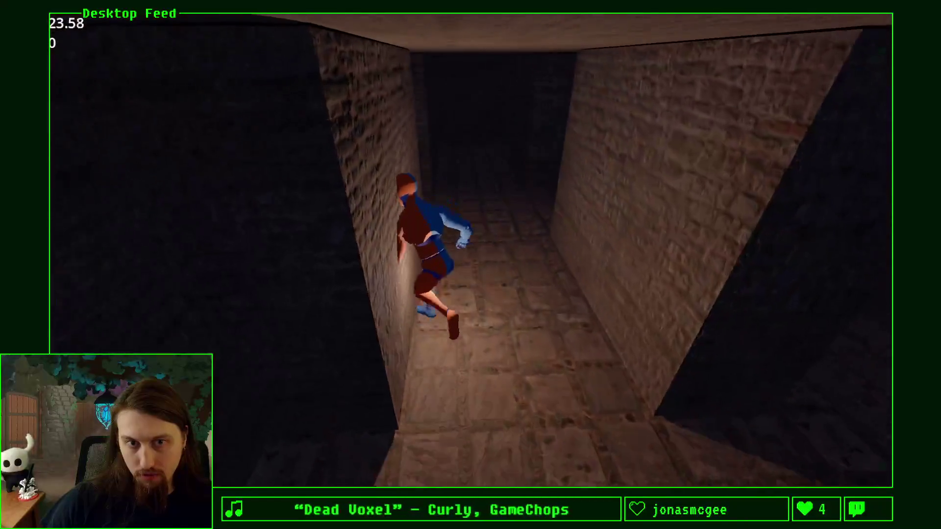
{"action": "key", "text": "w"}
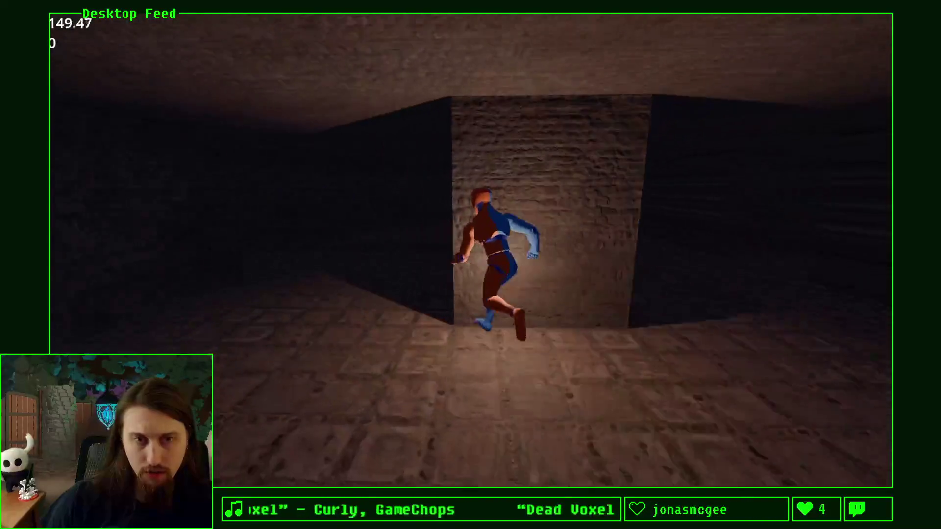
Close the running game with F8 to return to the editor.
{"action": "key", "text": "F8"}
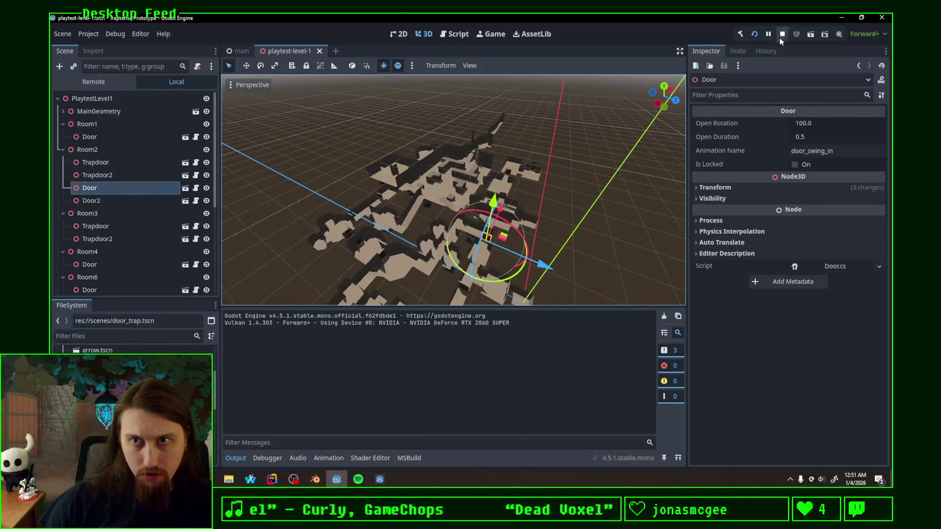
Stop the game, fly to the misfitting door and select Door5.
{"action": "left_click", "coordinate": [780, 38]}
{"action": "key", "text": "w"}
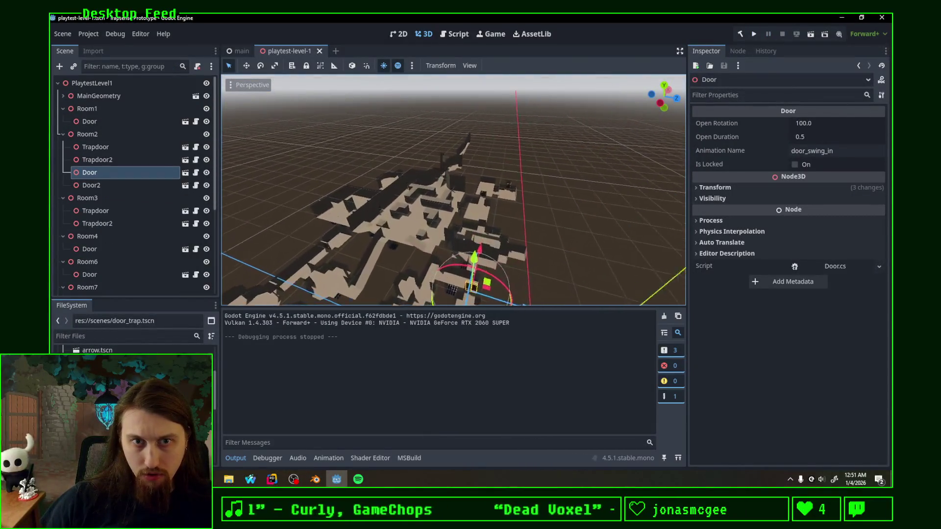
{"action": "key", "text": "w"}
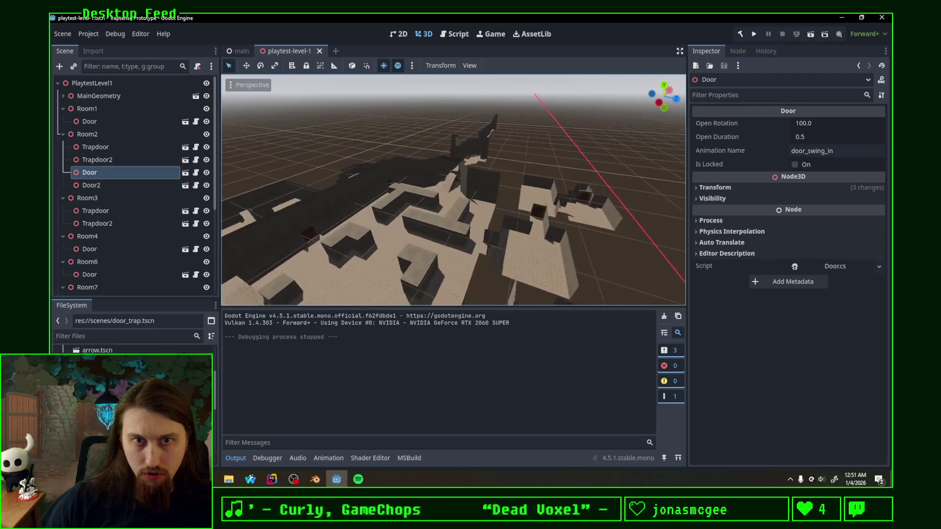
{"action": "key", "text": "w"}
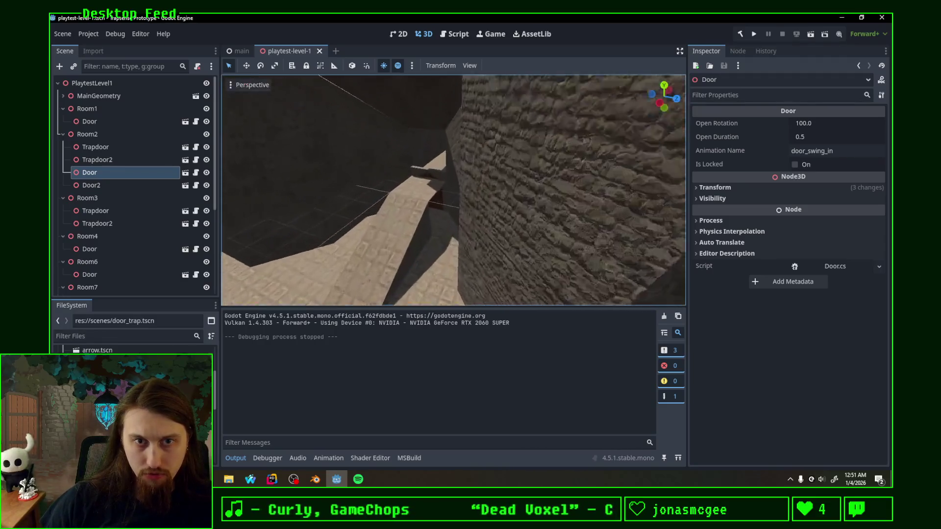
{"action": "left_click", "coordinate": [408, 130]}
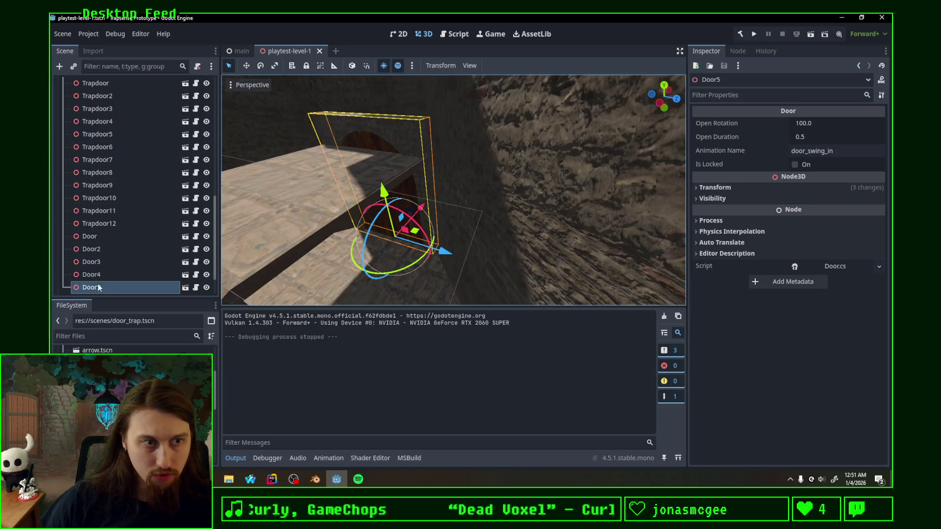
Set Door5's scale y to 0.8, leaving its horizontal scale at 1.0.
{"action": "left_click", "coordinate": [797, 188]}
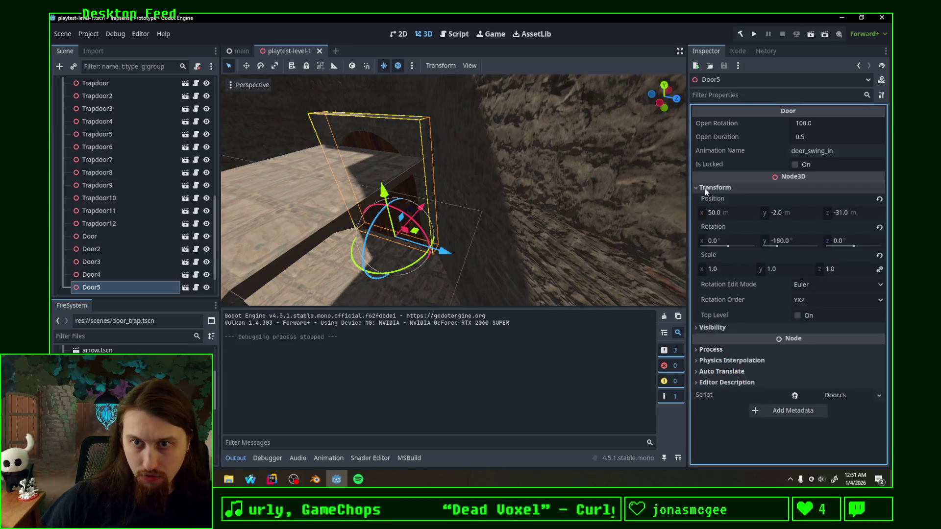
{"action": "left_click", "coordinate": [724, 271]}
{"action": "key", "text": "Escape"}
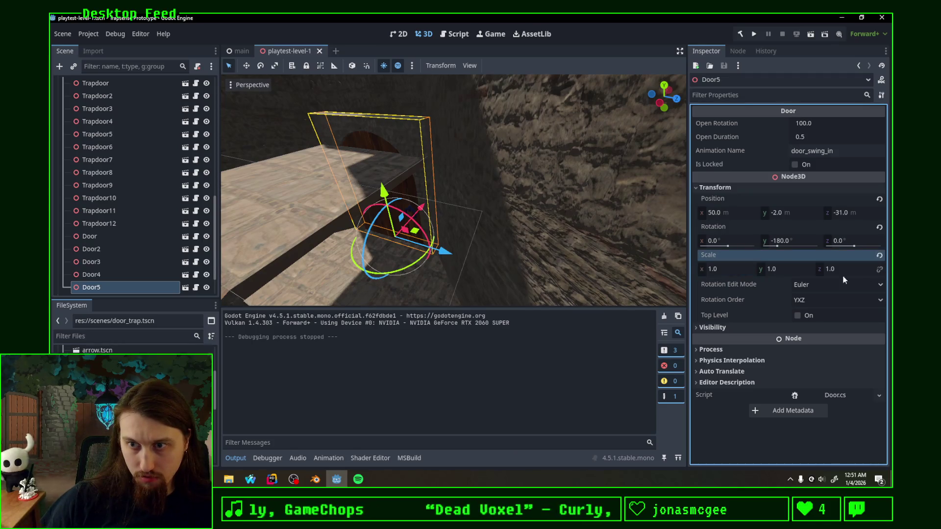
{"action": "left_click_drag", "start_coordinate": [719, 273], "coordinate": [724, 271]}
{"action": "key", "text": "Return"}
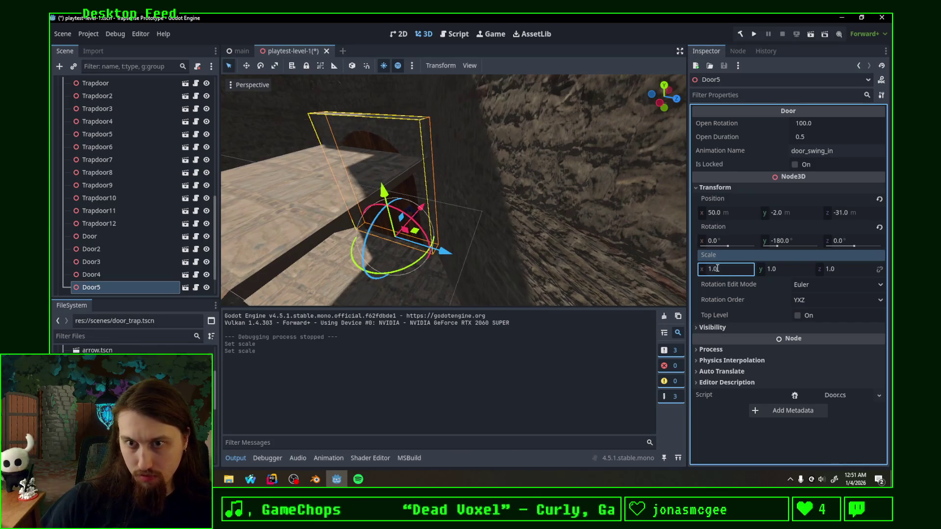
{"action": "left_click_drag", "start_coordinate": [811, 270], "coordinate": [778, 270]}
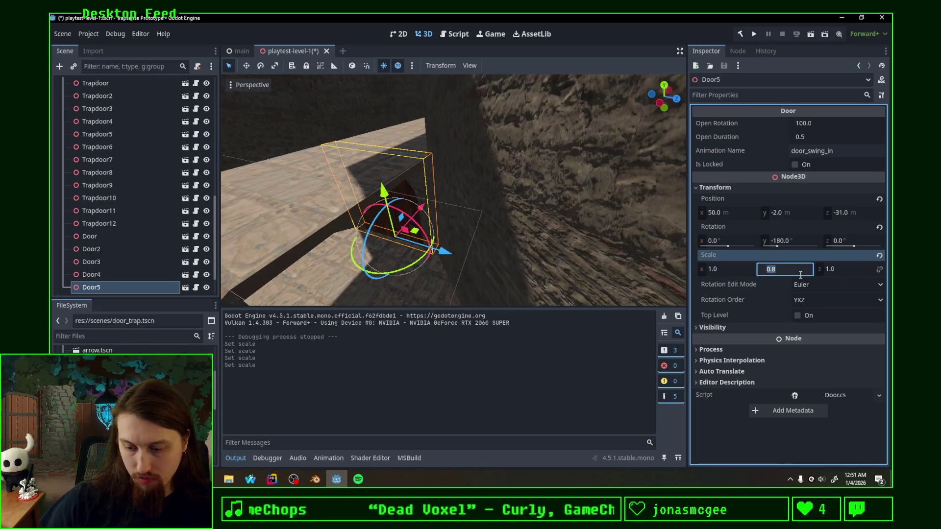
{"action": "key", "text": "Return"}
Save the level and run the scene to test the resized door.
{"action": "scroll", "coordinate": [507, 210], "scroll_direction": "up", "scroll_amount": 5}
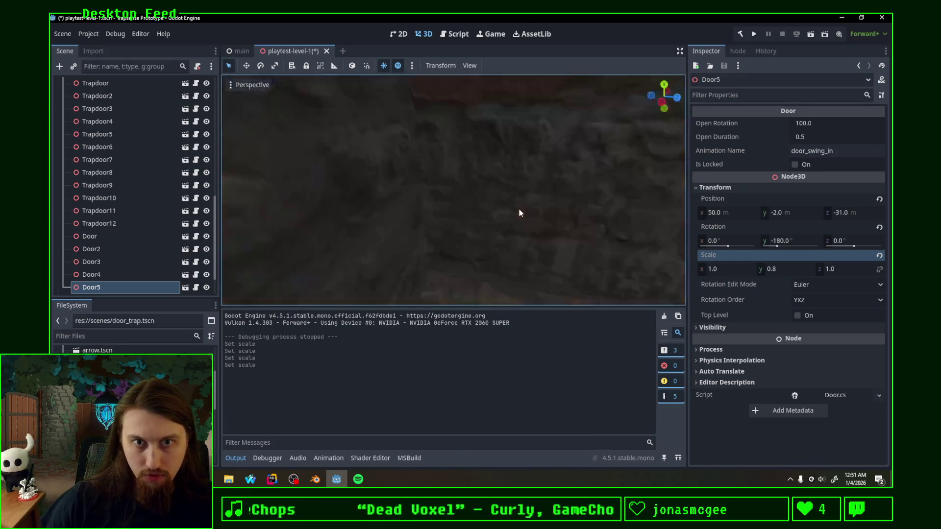
{"action": "key", "text": "ctrl+s"}
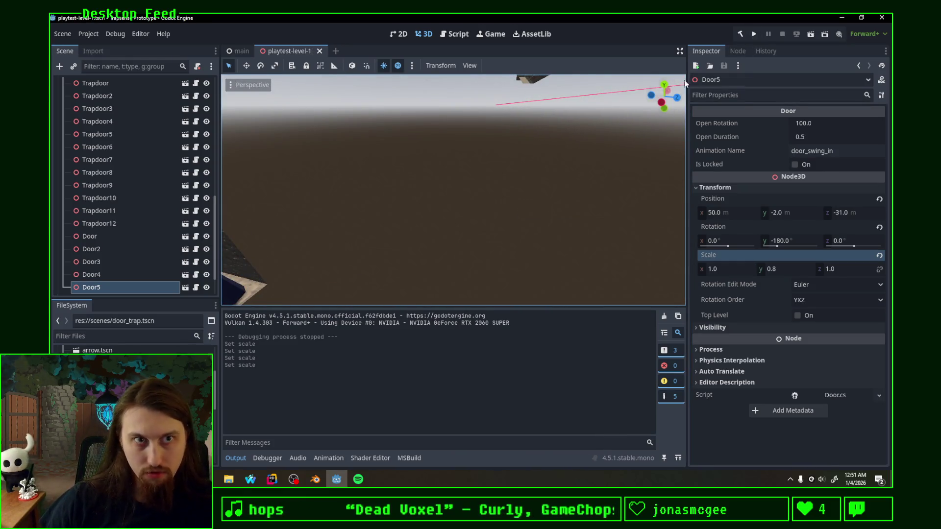
{"action": "left_click", "coordinate": [754, 37]}
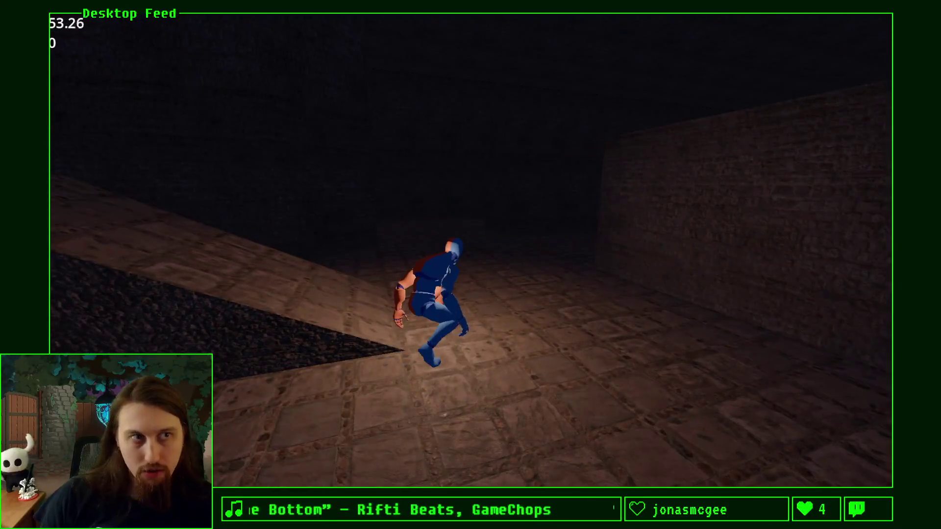
Switch from the running playtest back to the Godot editor.
{"action": "key", "text": "alt+Tab"}
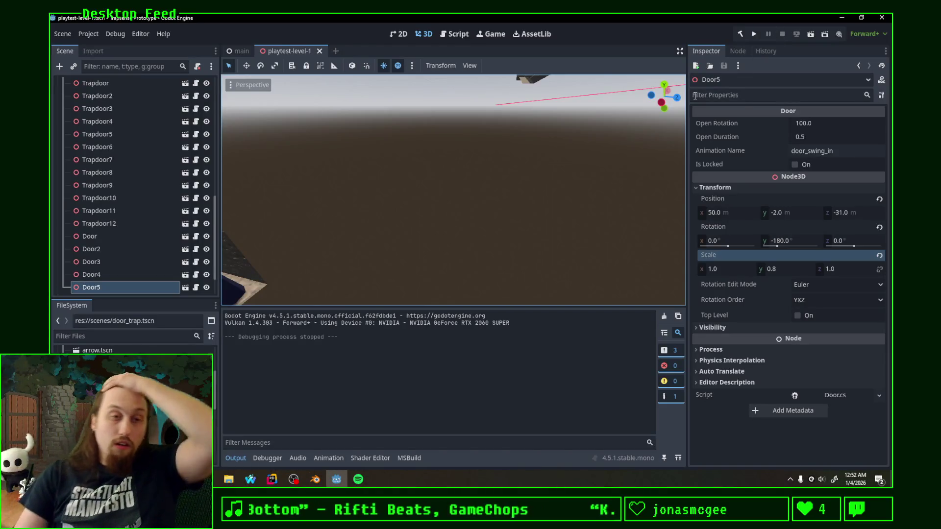
Scroll the Scene dock to the top to review Room1–Room9, then switch to Blender.
{"action": "scroll", "coordinate": [64, 193], "scroll_direction": "up", "scroll_amount": 5}
{"action": "scroll", "coordinate": [122, 205], "scroll_direction": "up", "scroll_amount": 5}
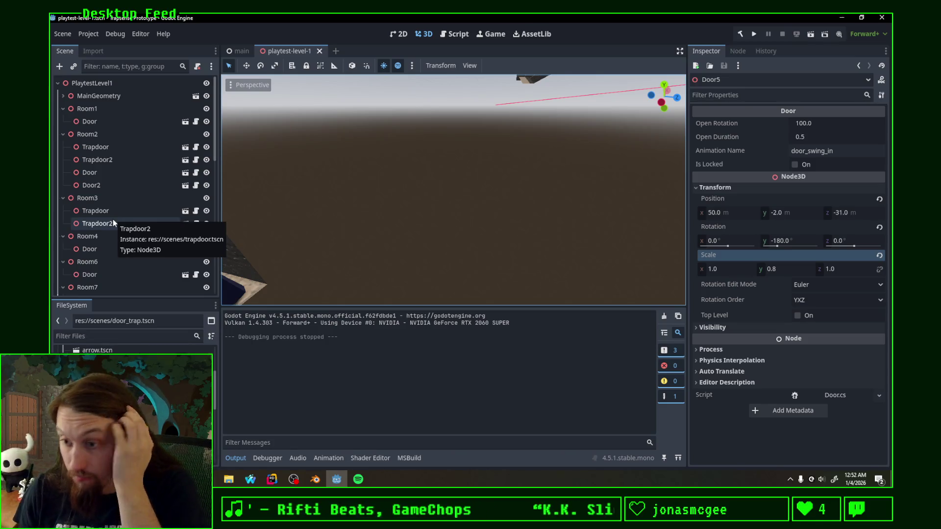
{"action": "key", "text": "alt+Tab"}
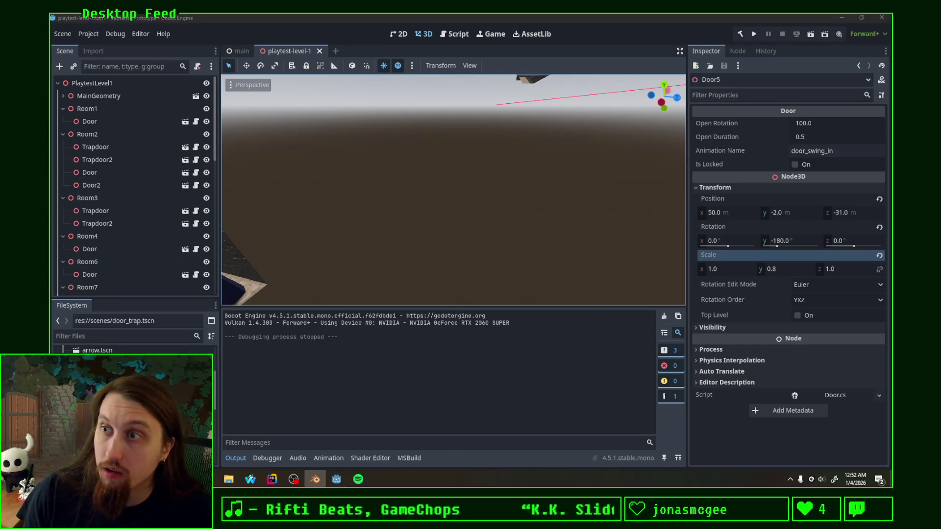